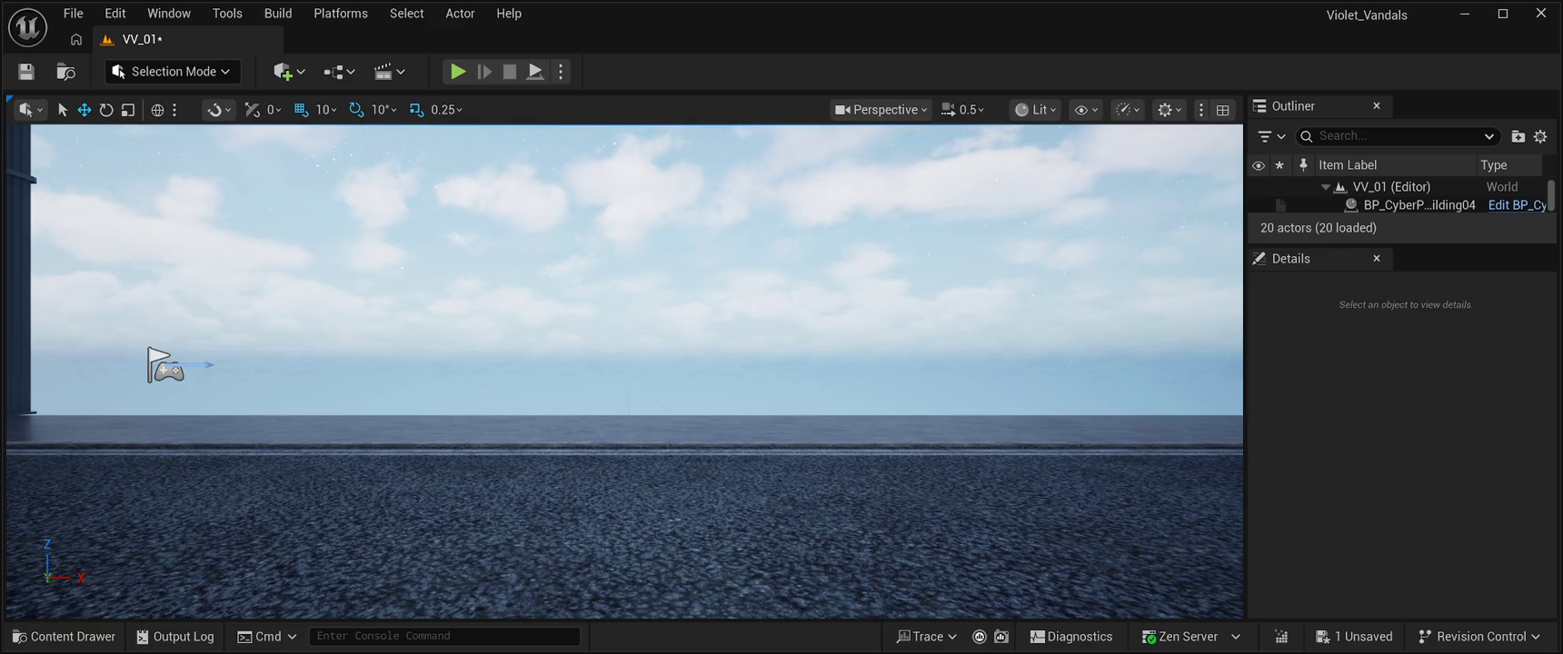
key(alt+p)
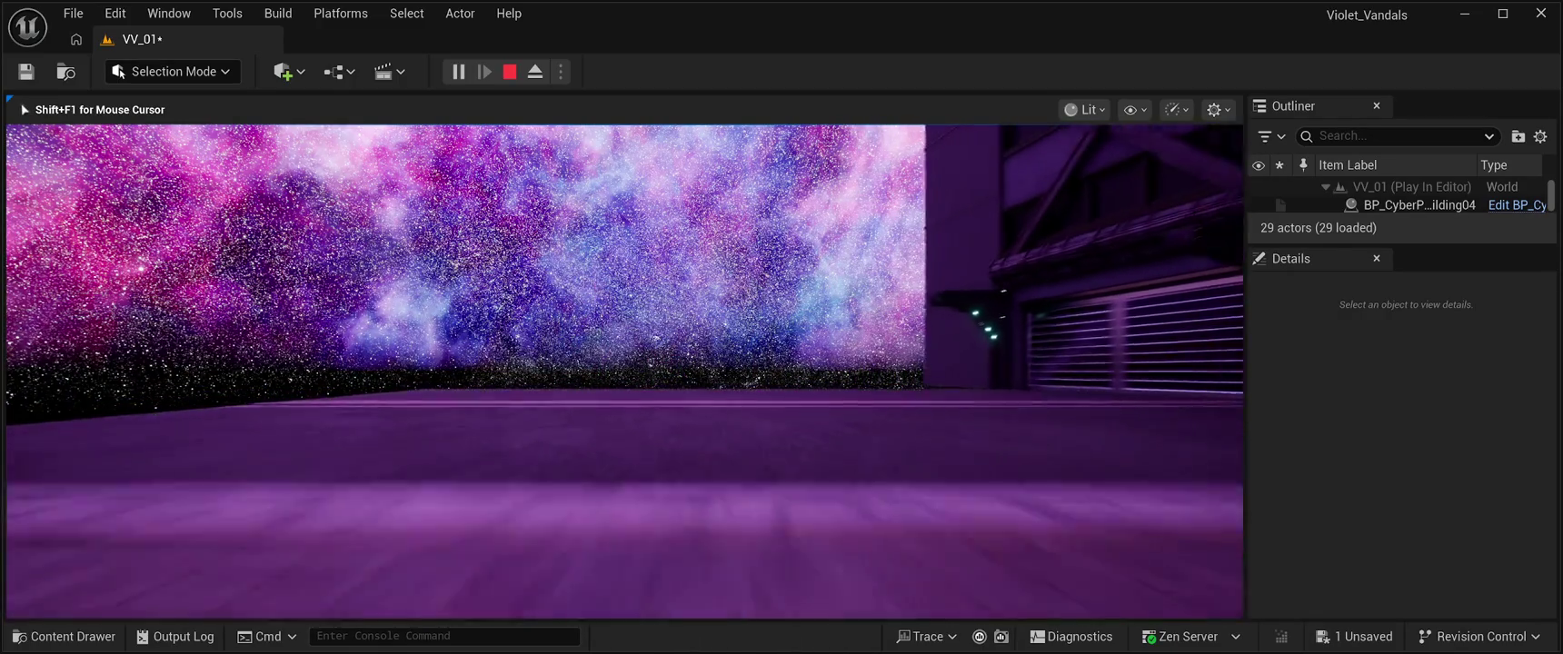
key(Escape)
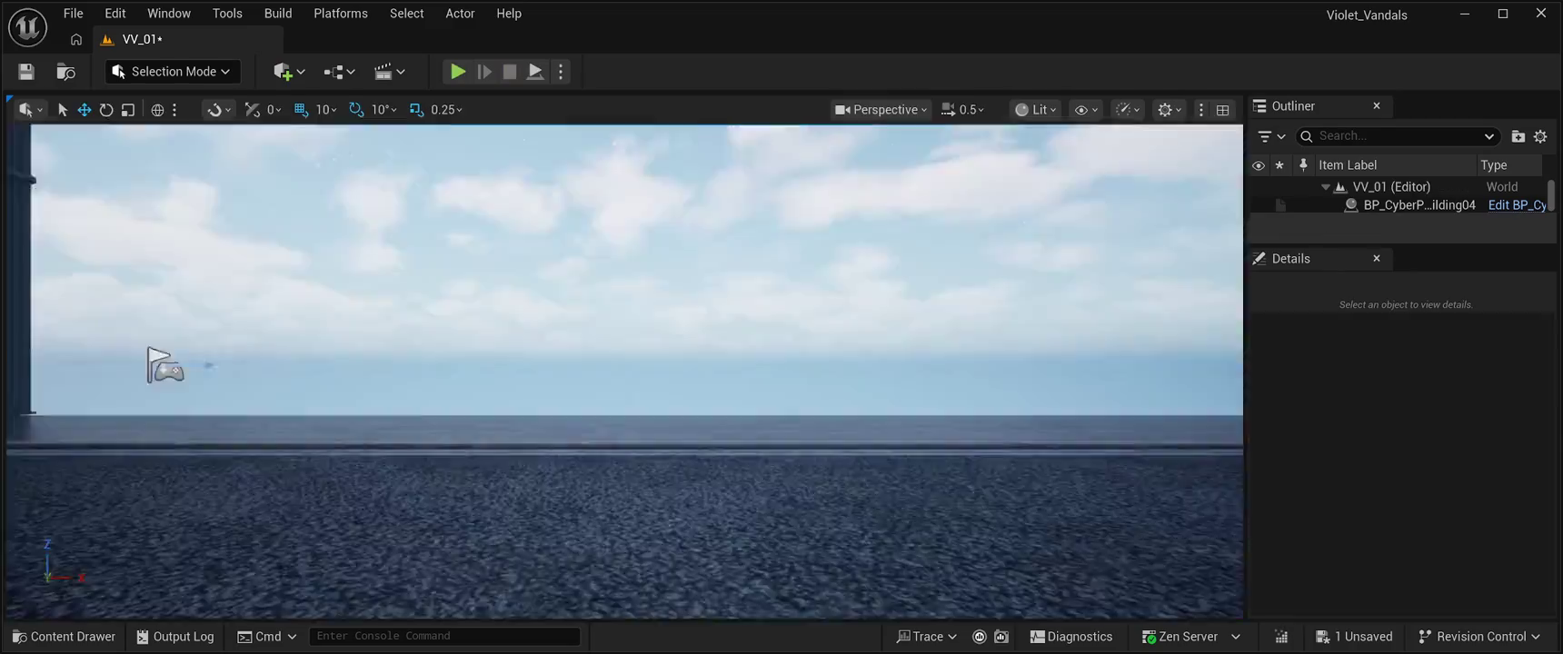
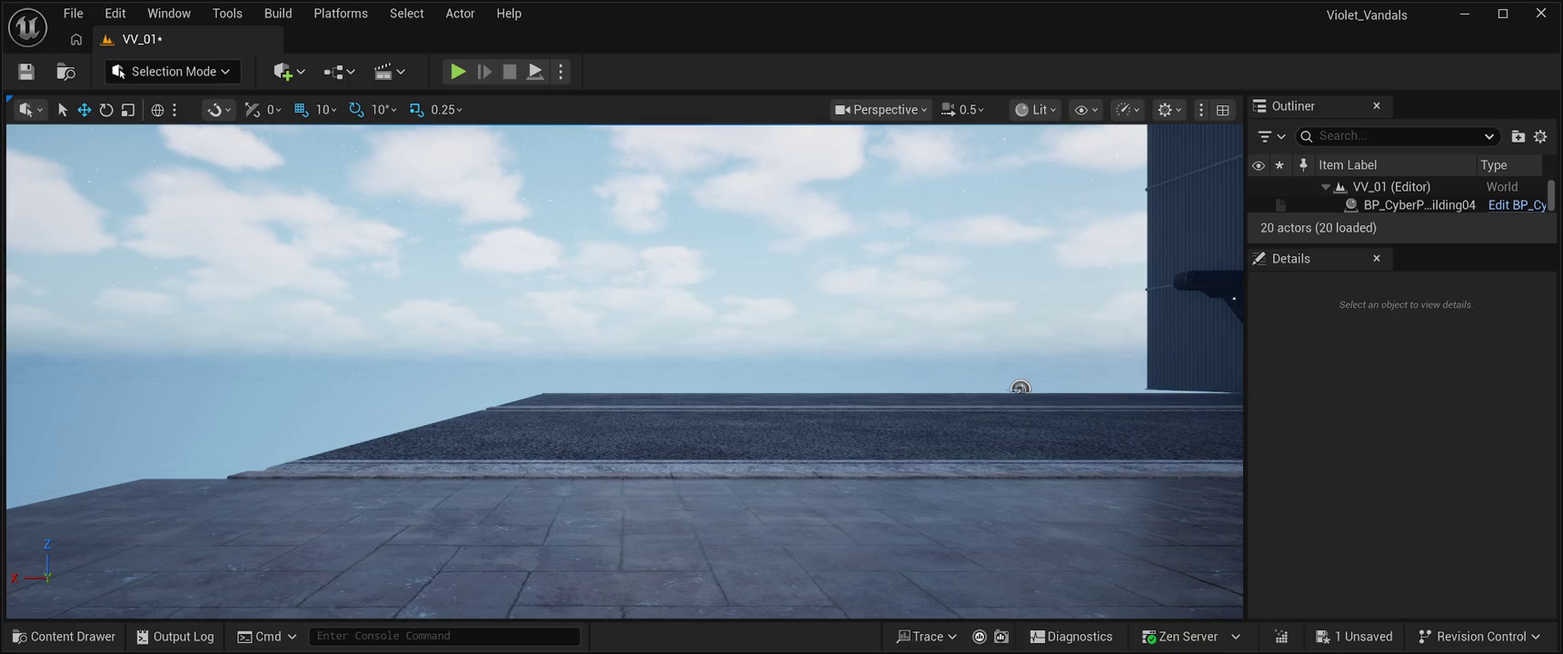
Step: Run two quick Play-in-Editor tests of VV_01, stopping each to return to editing
click(456, 71)
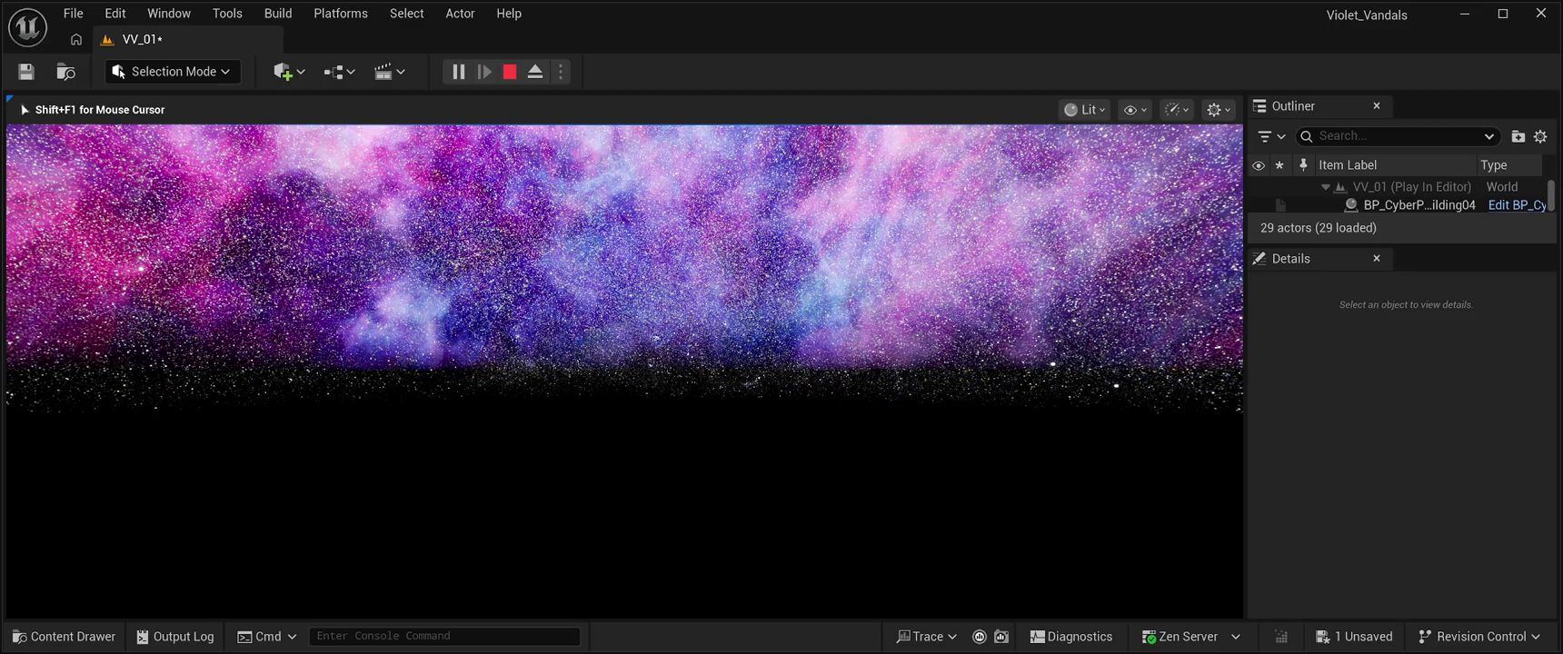
key(shift+F1)
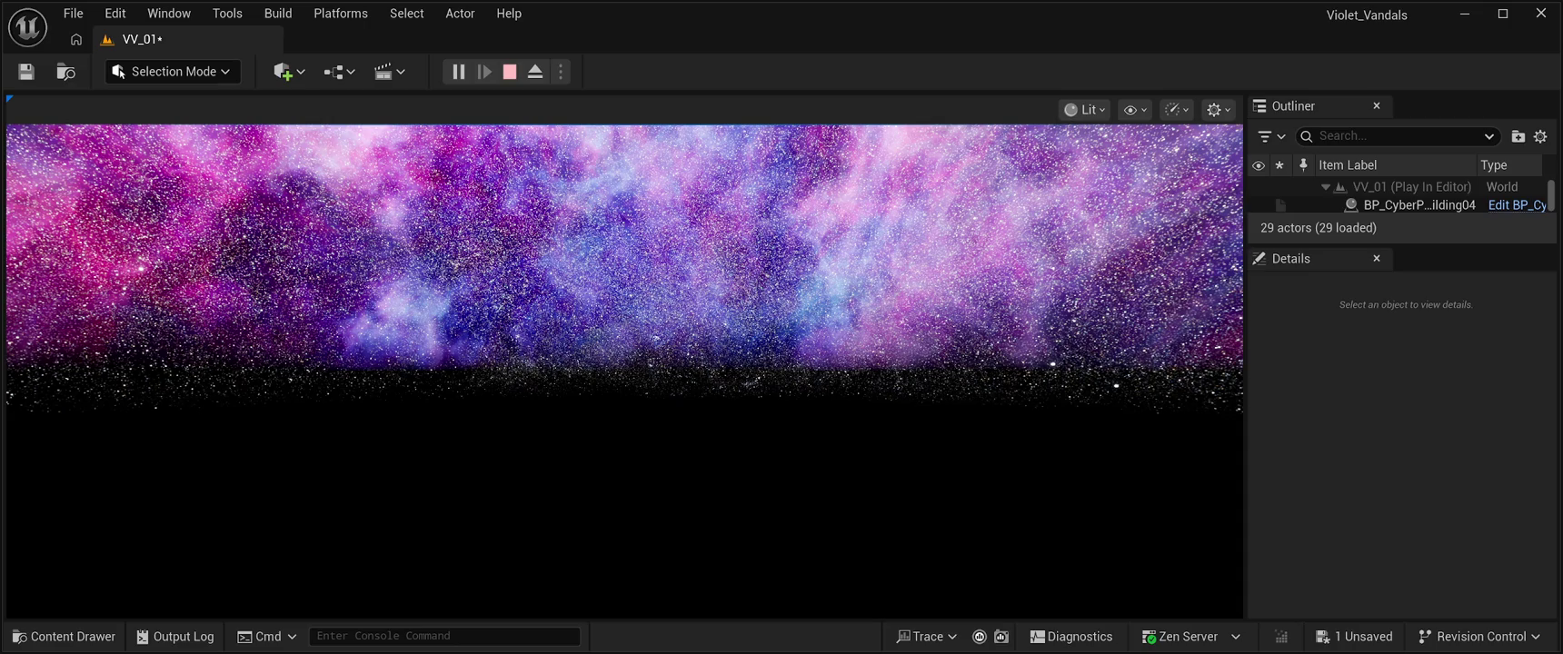
key(Escape)
key(alt+p)
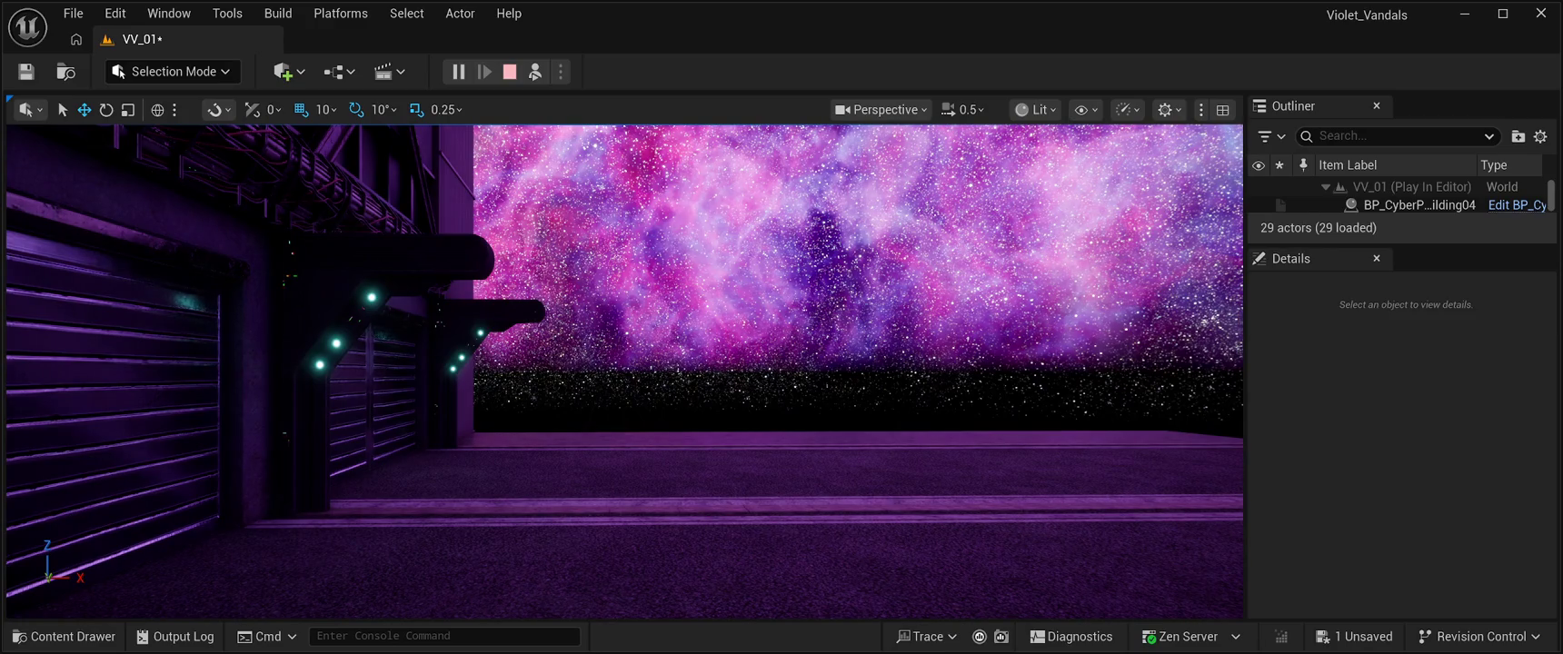
key(Escape)
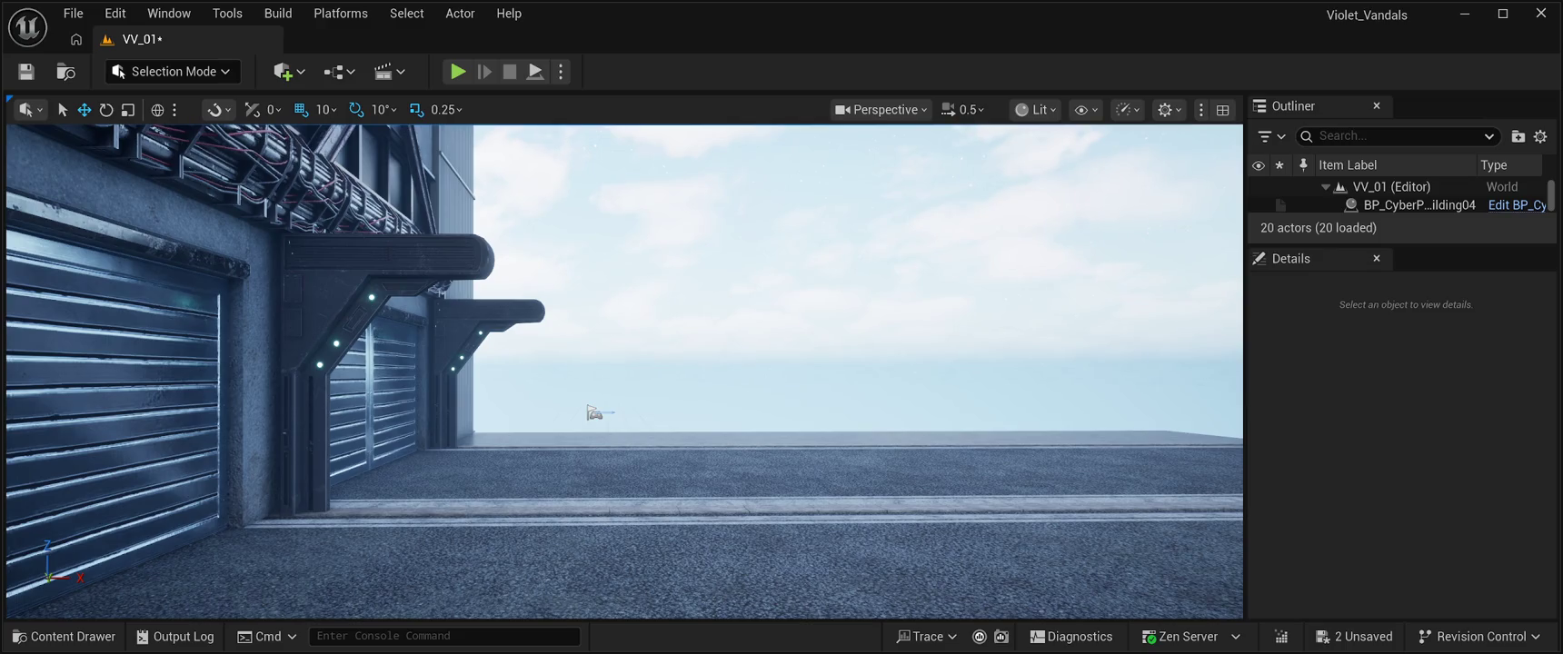
Step: Run more brief play tests of VV_01, then launch Play-in-Editor so the character runs
key(alt+p)
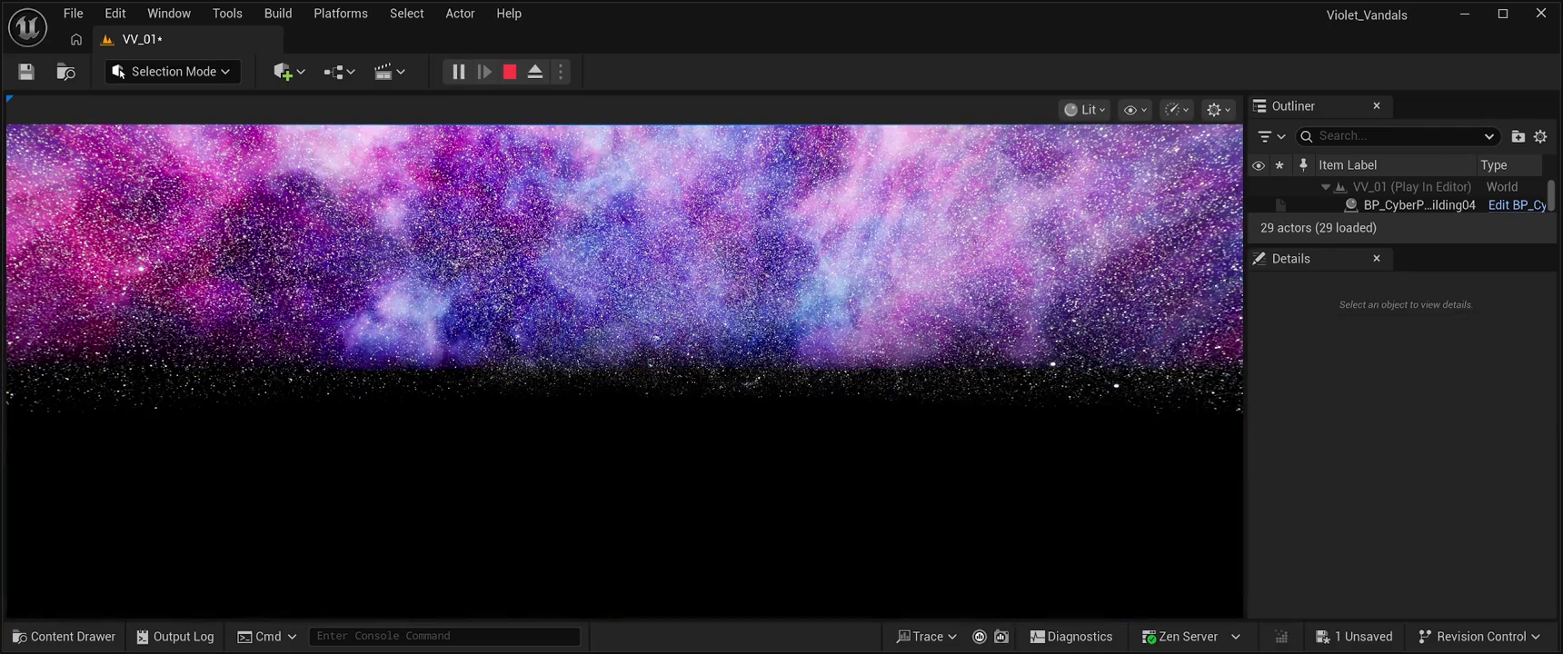
click(510, 72)
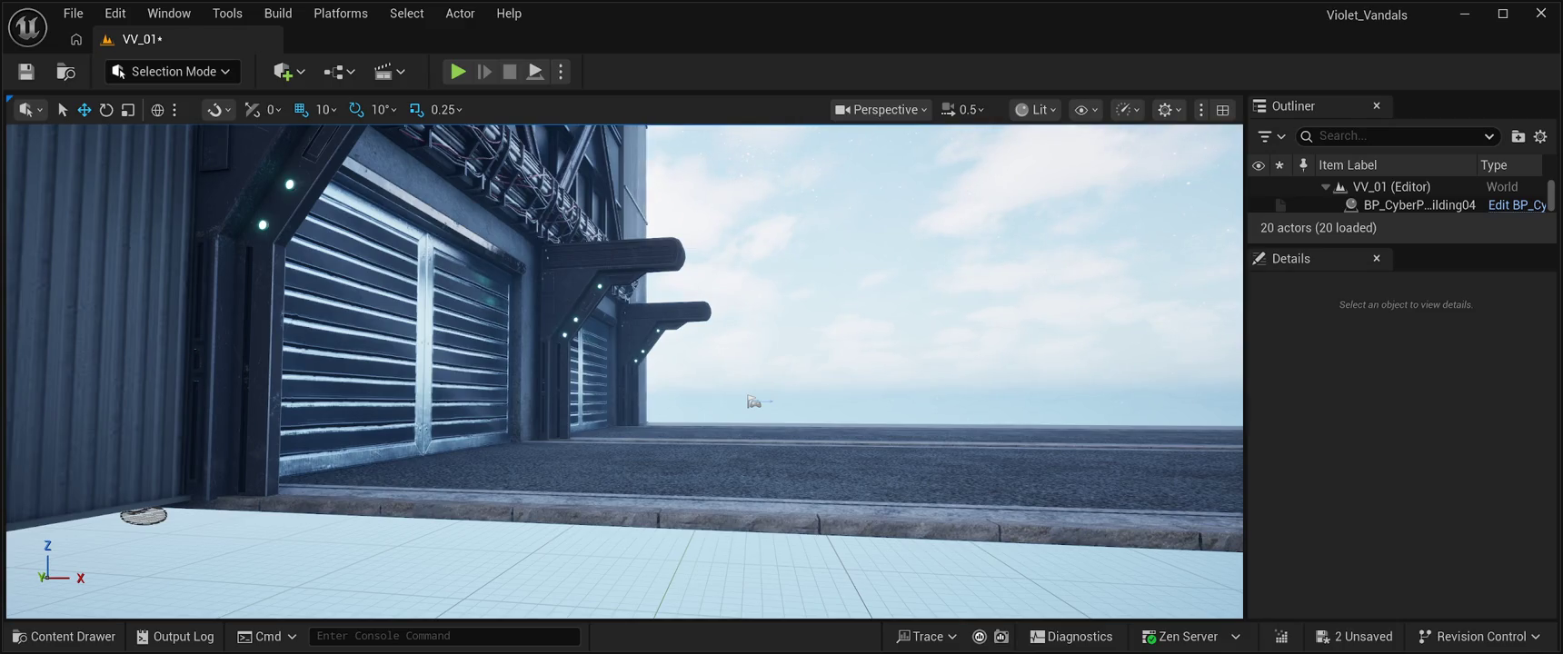
key(alt+p)
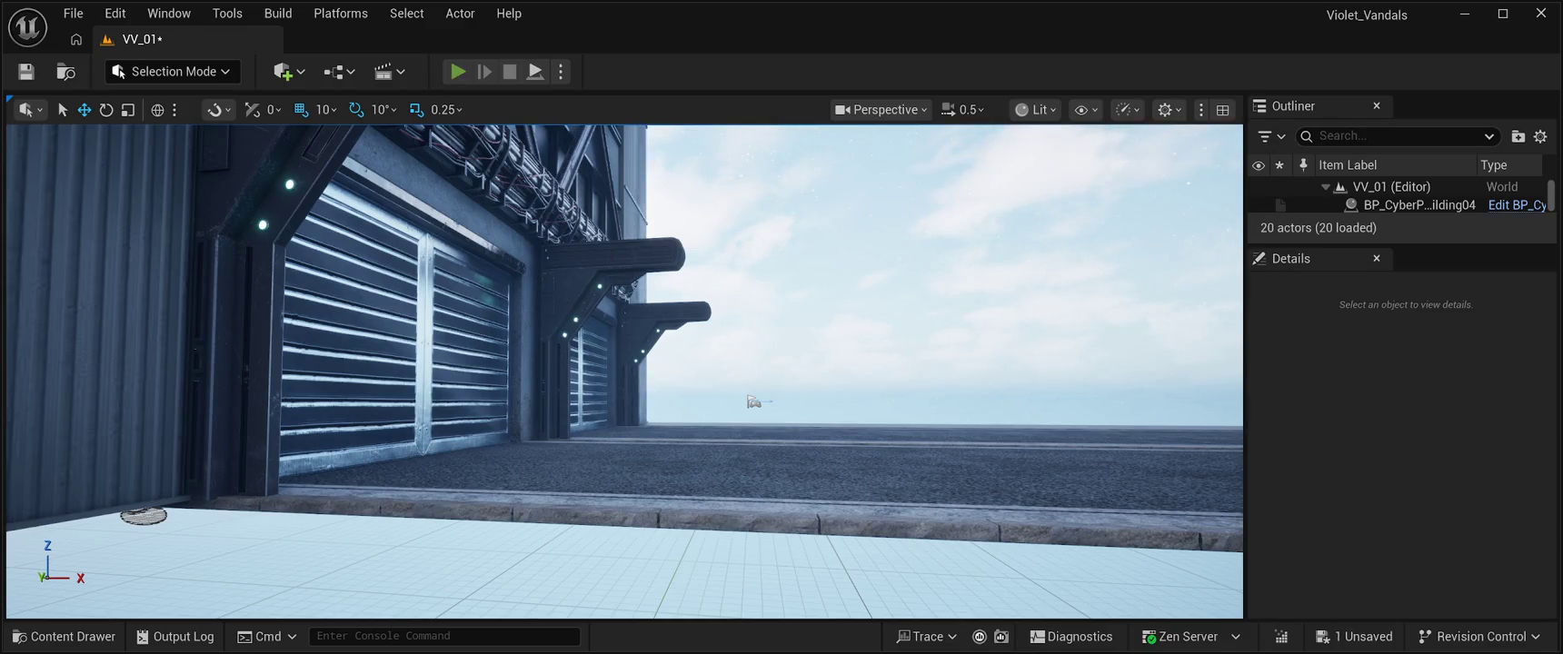
key(Escape)
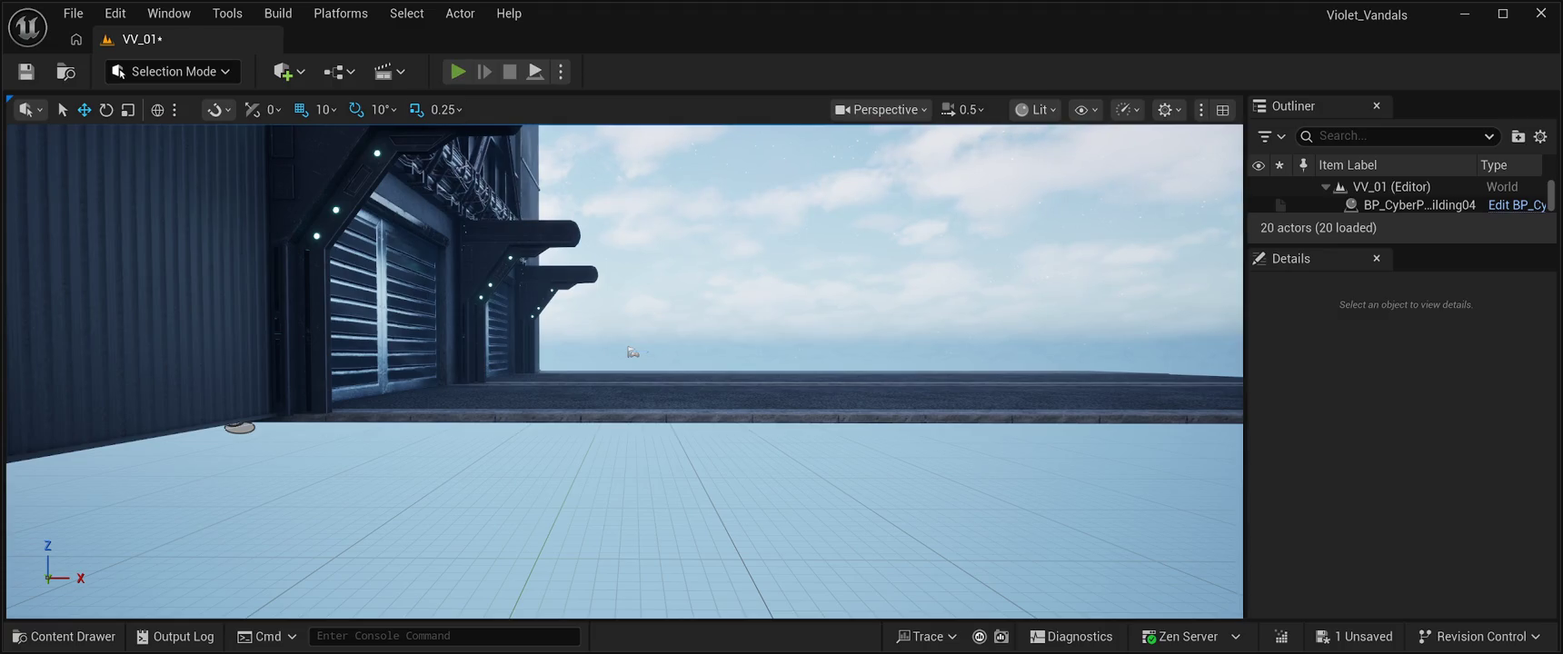
key(alt+p)
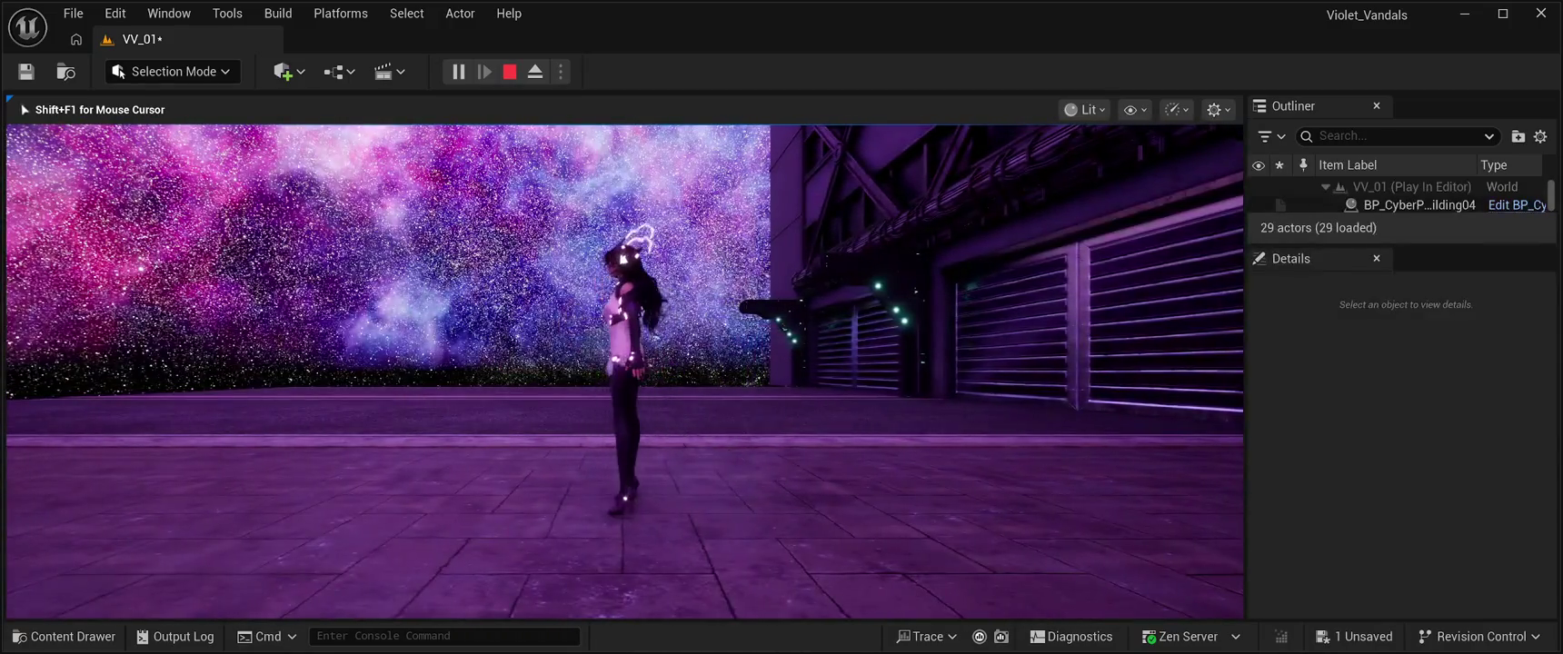
Step: Stop the VV_01 Play-in-Editor session and return to the level editor
key(Escape)
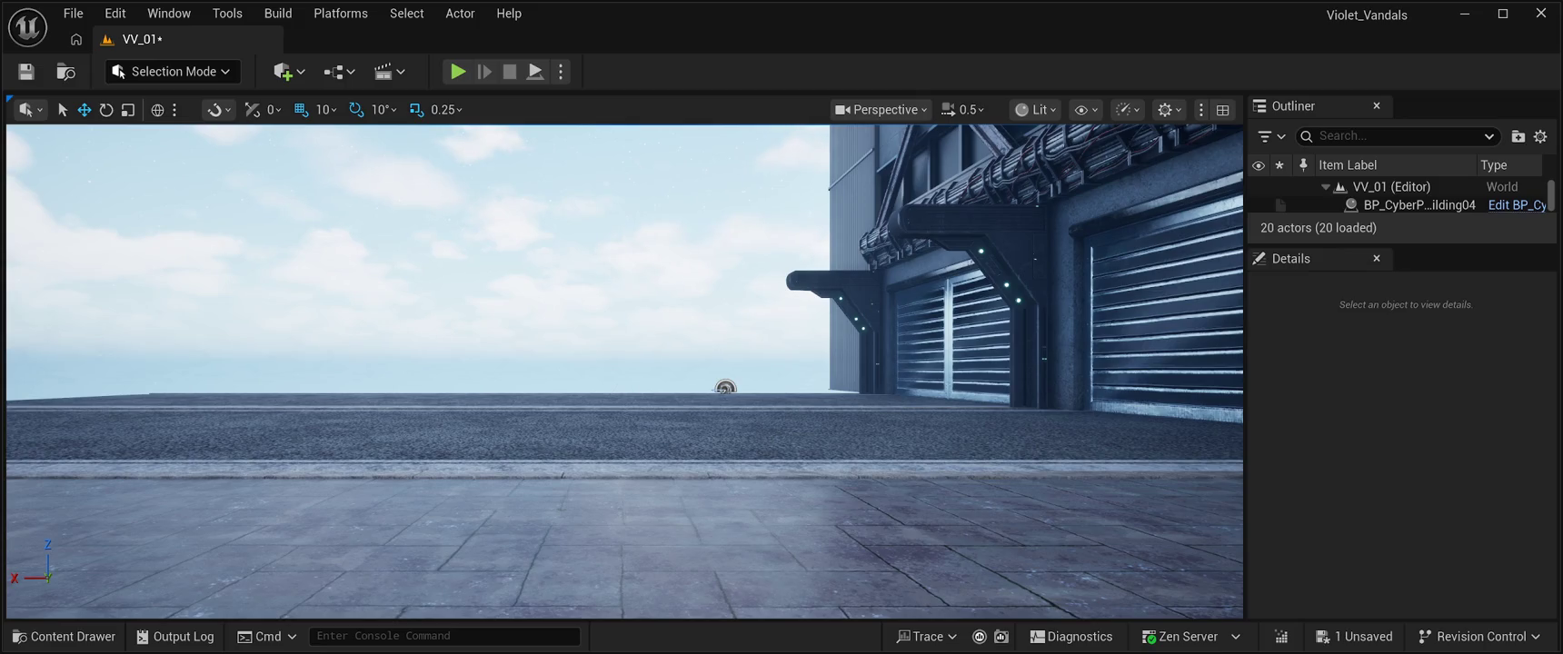
click(457, 72)
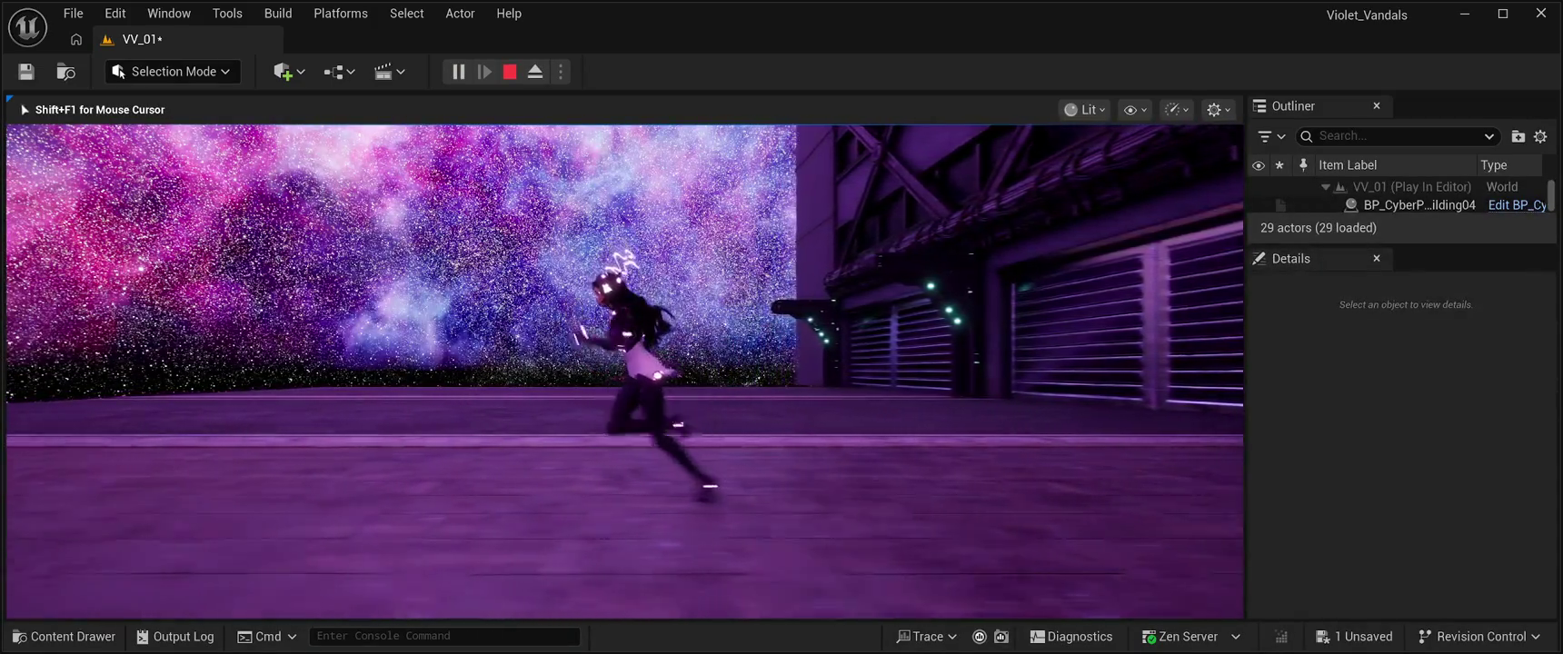
key(Escape)
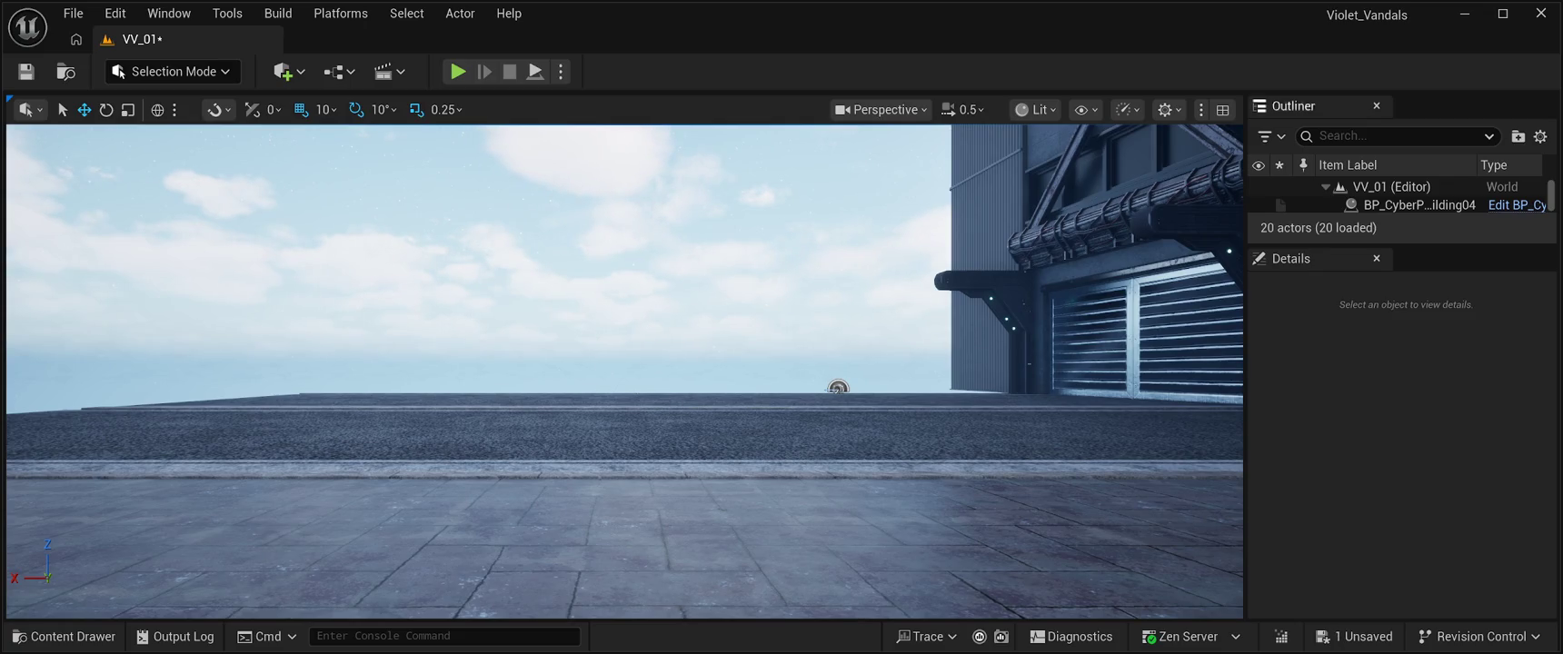
key(alt+p)
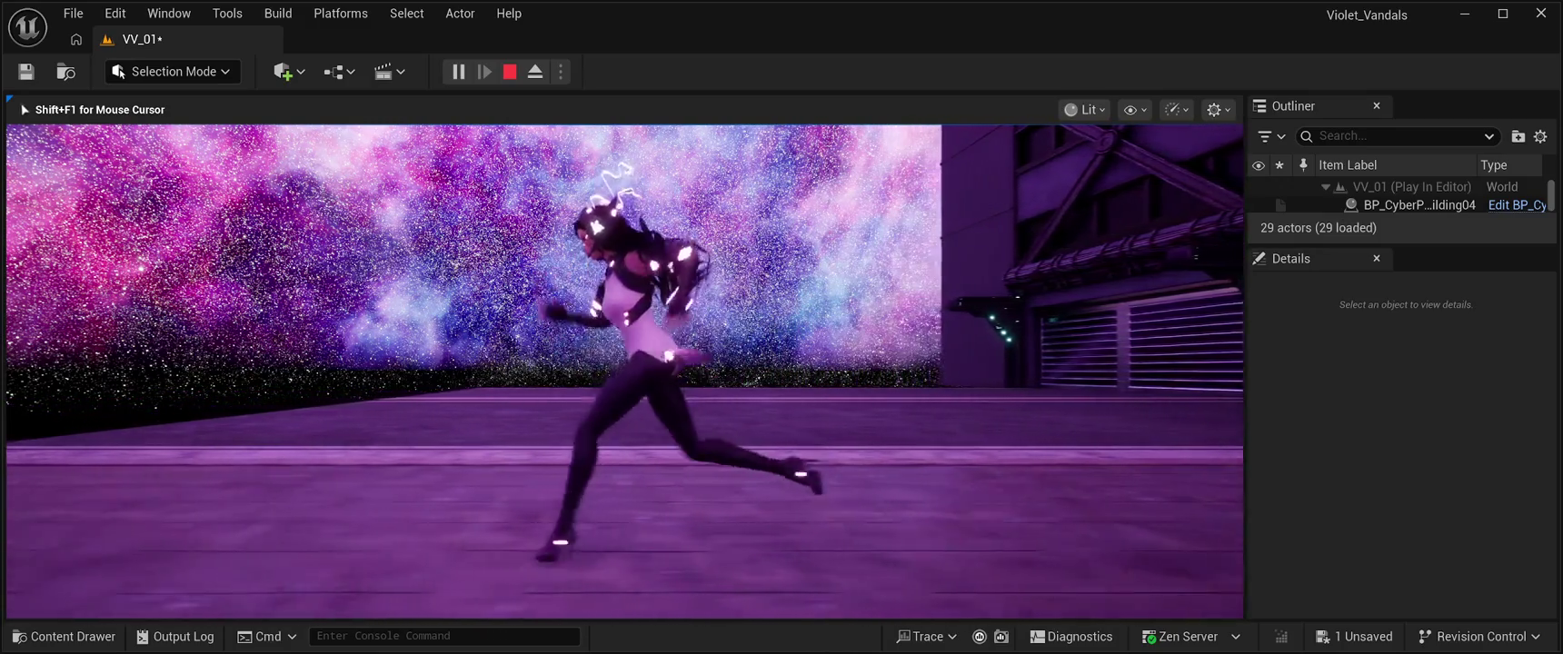
key(a)
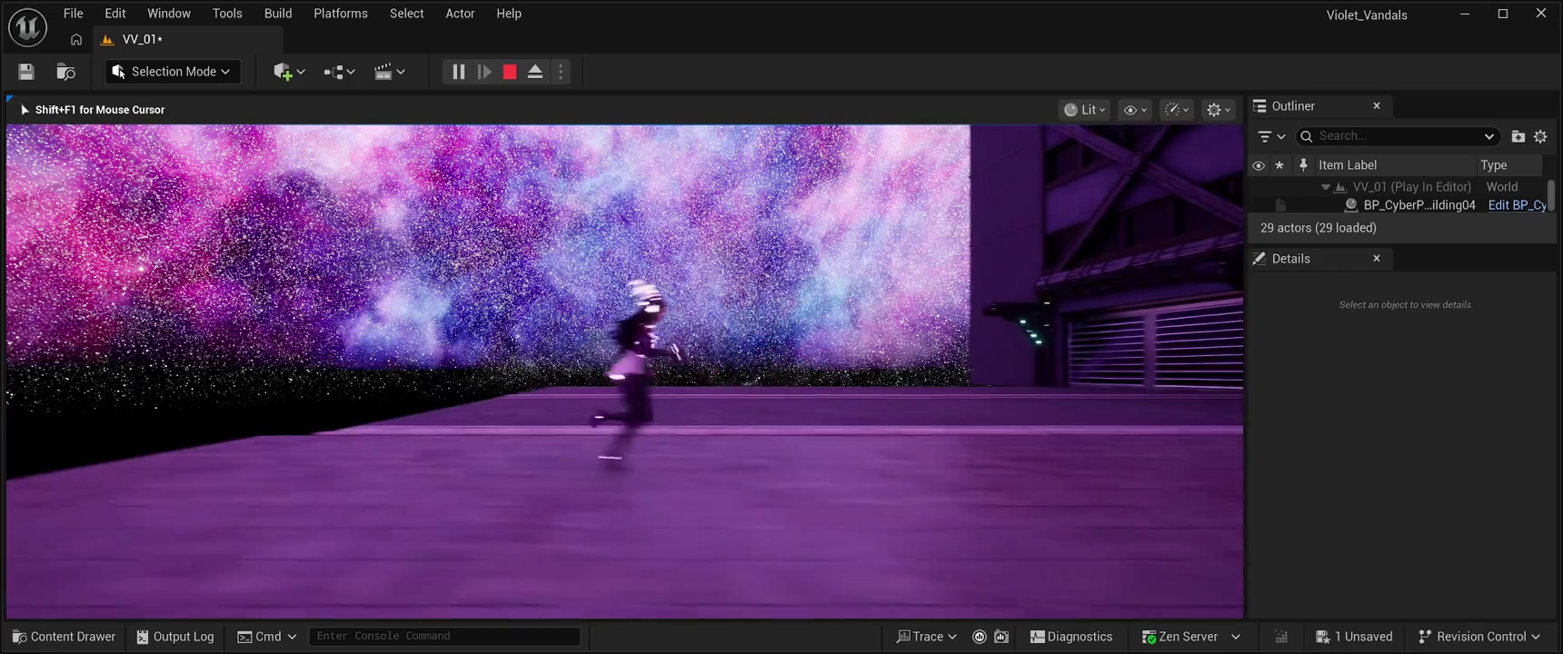
key(space)
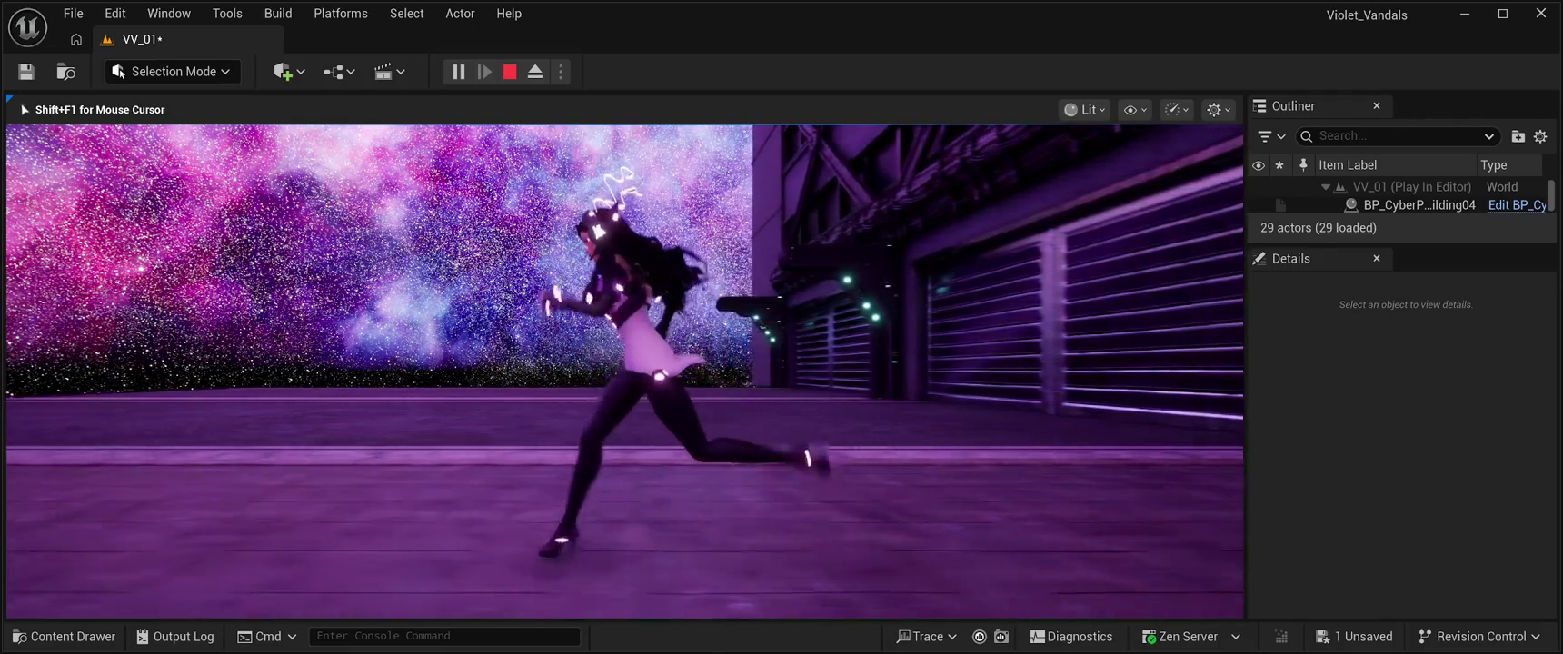
key(Escape)
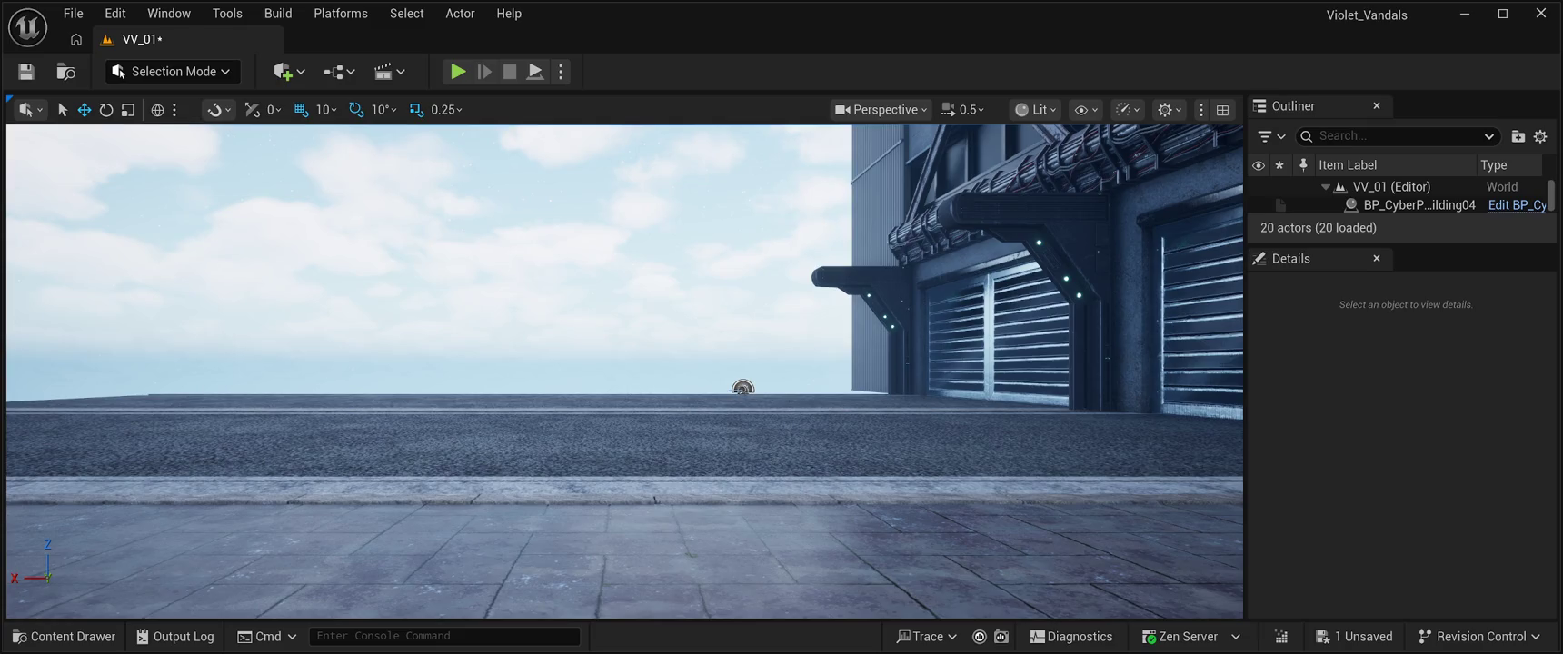
Step: Run a short playtest, fly the view to the PlayerStart by the building, then play again
click(459, 71)
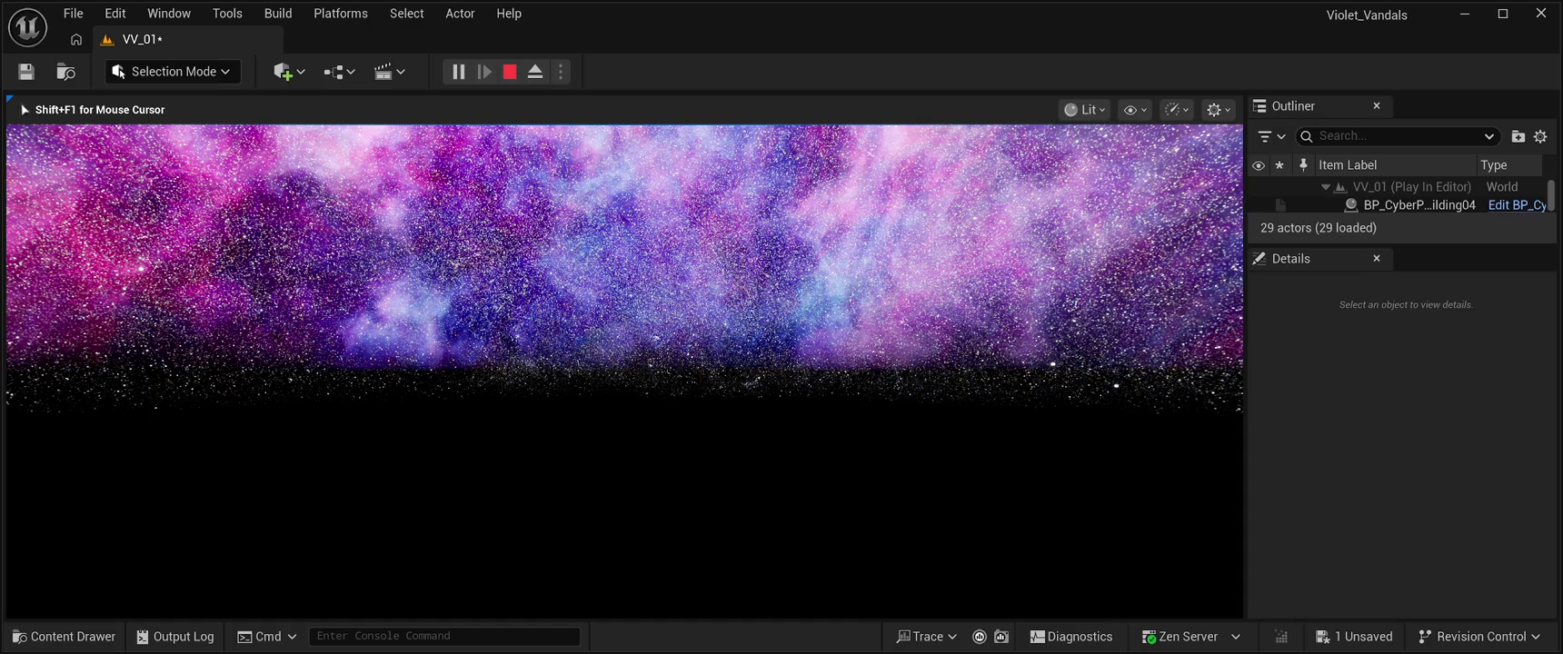
key(Escape)
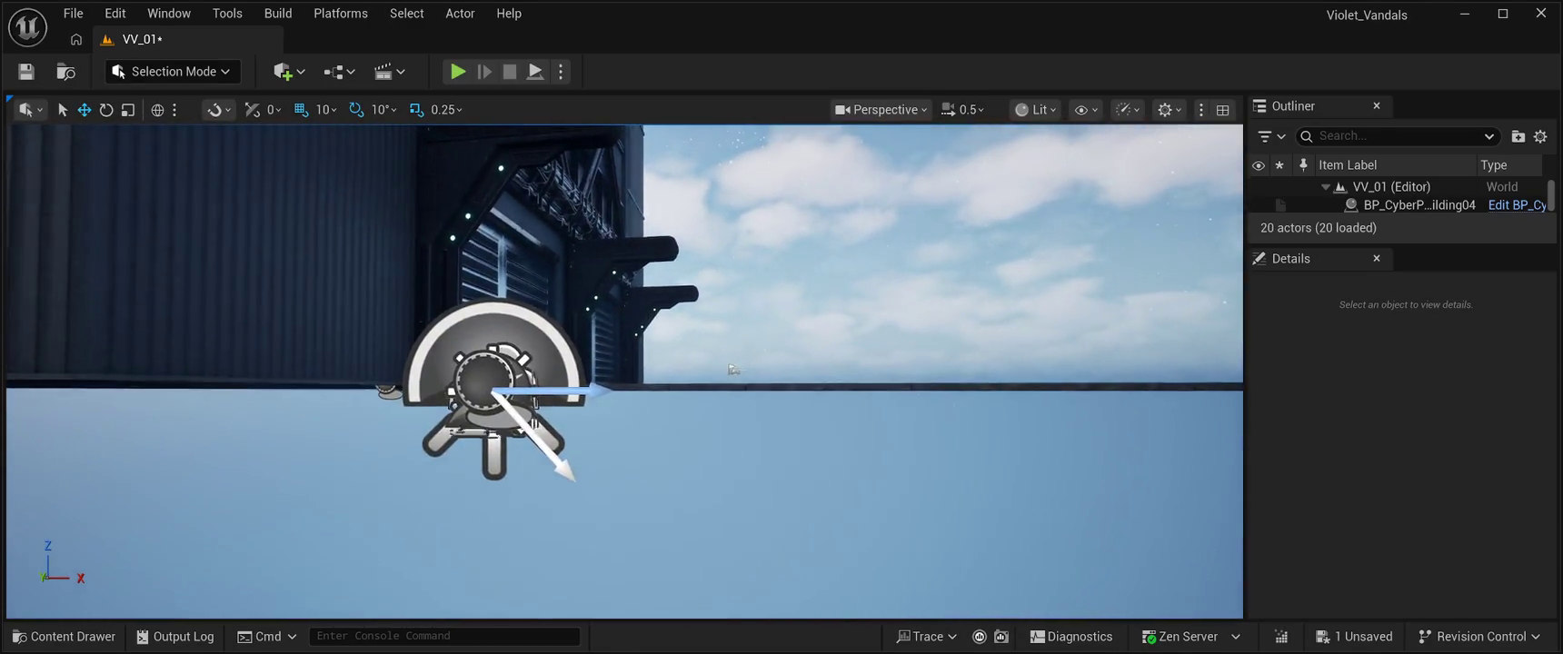
drag(625, 372, 619, 264)
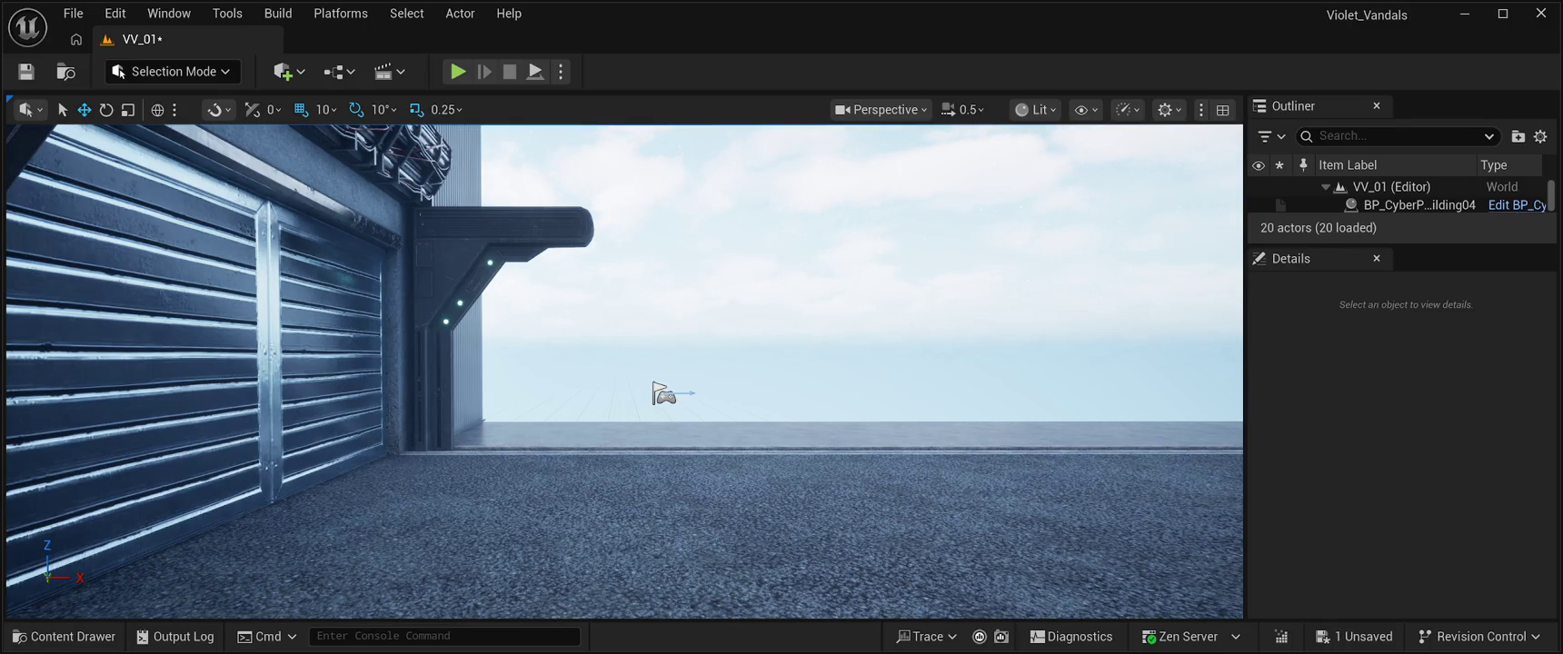
key(1)
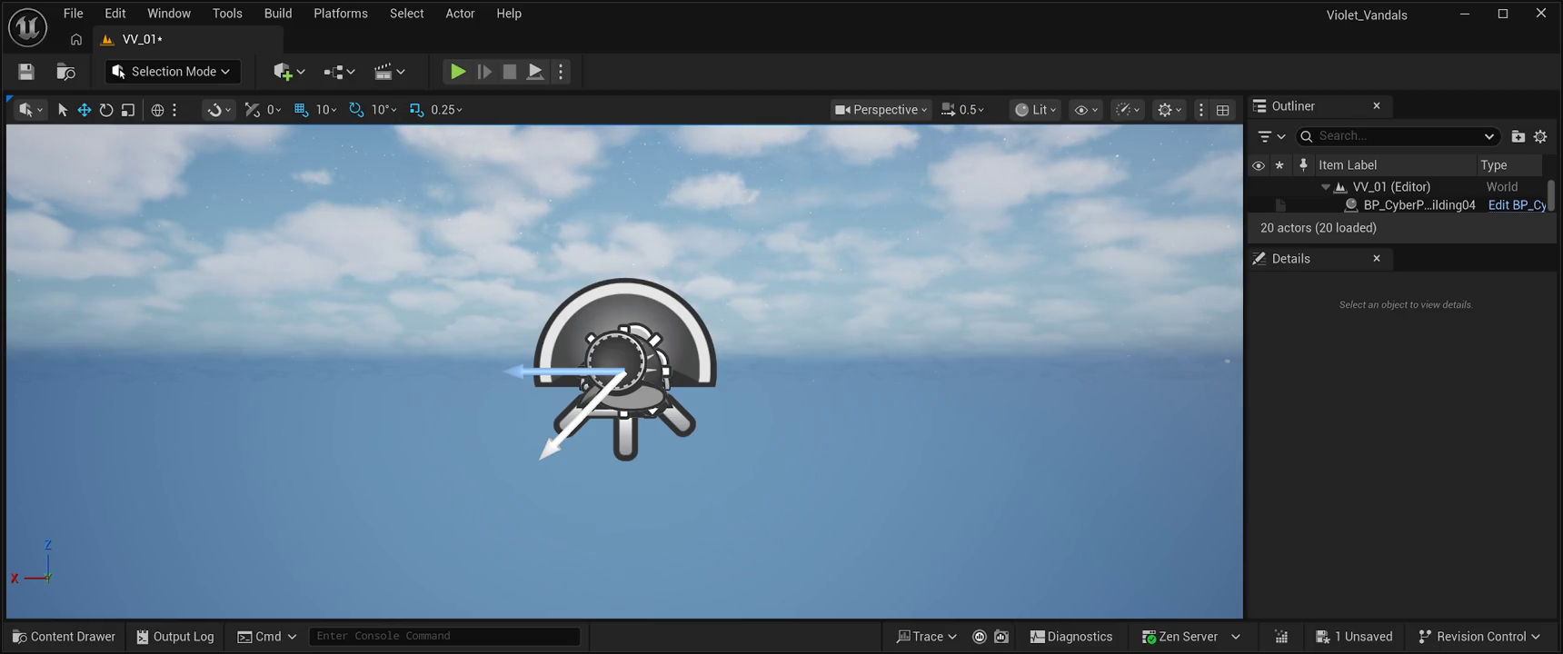
click(458, 71)
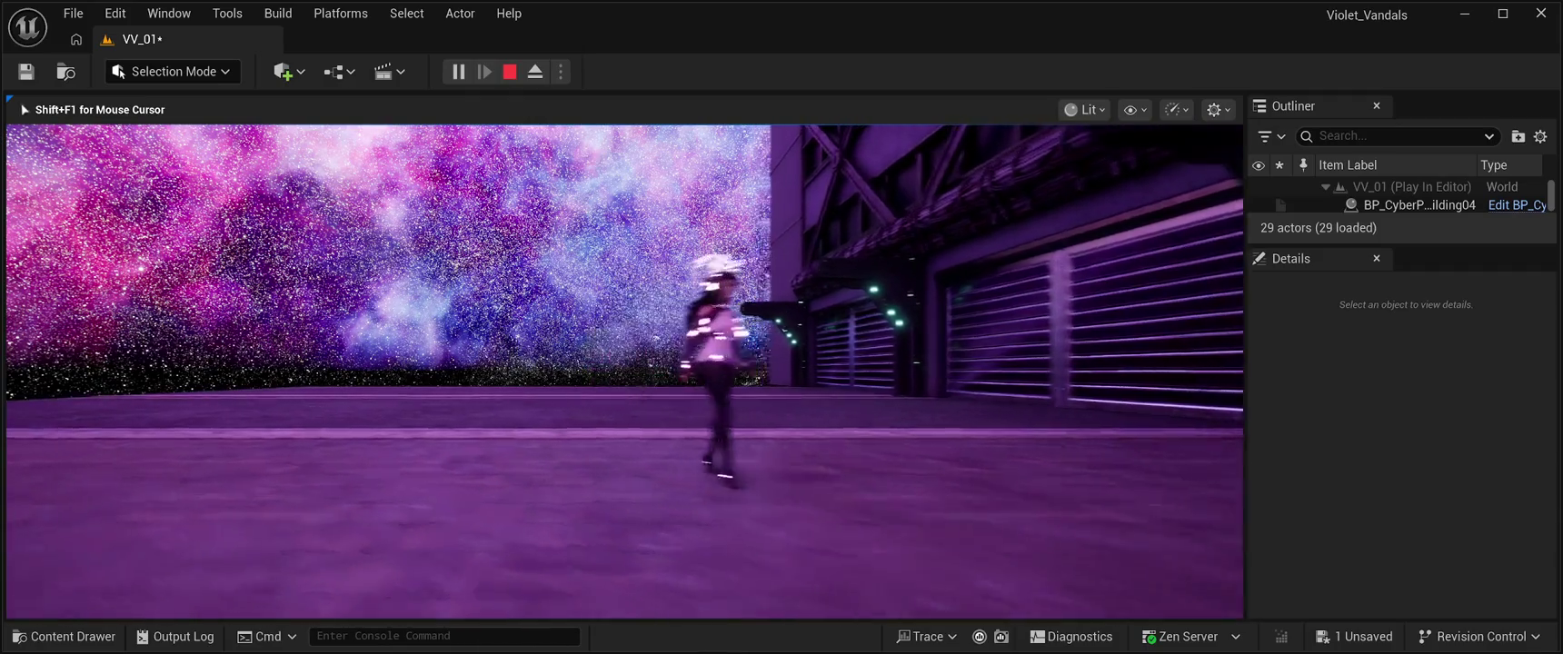
Step: Stop the running VV_01 preview, then start a fresh Play-in-Editor test
key(Escape)
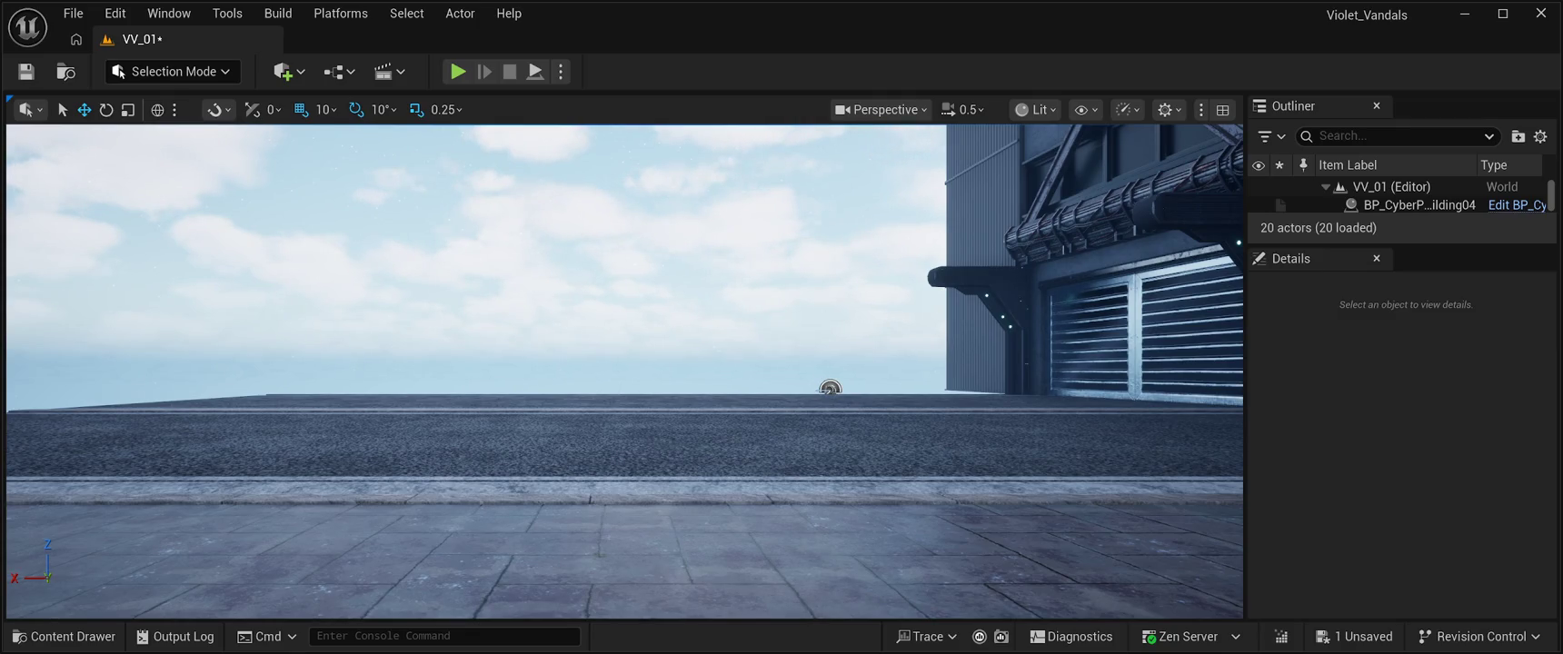
key(alt+p)
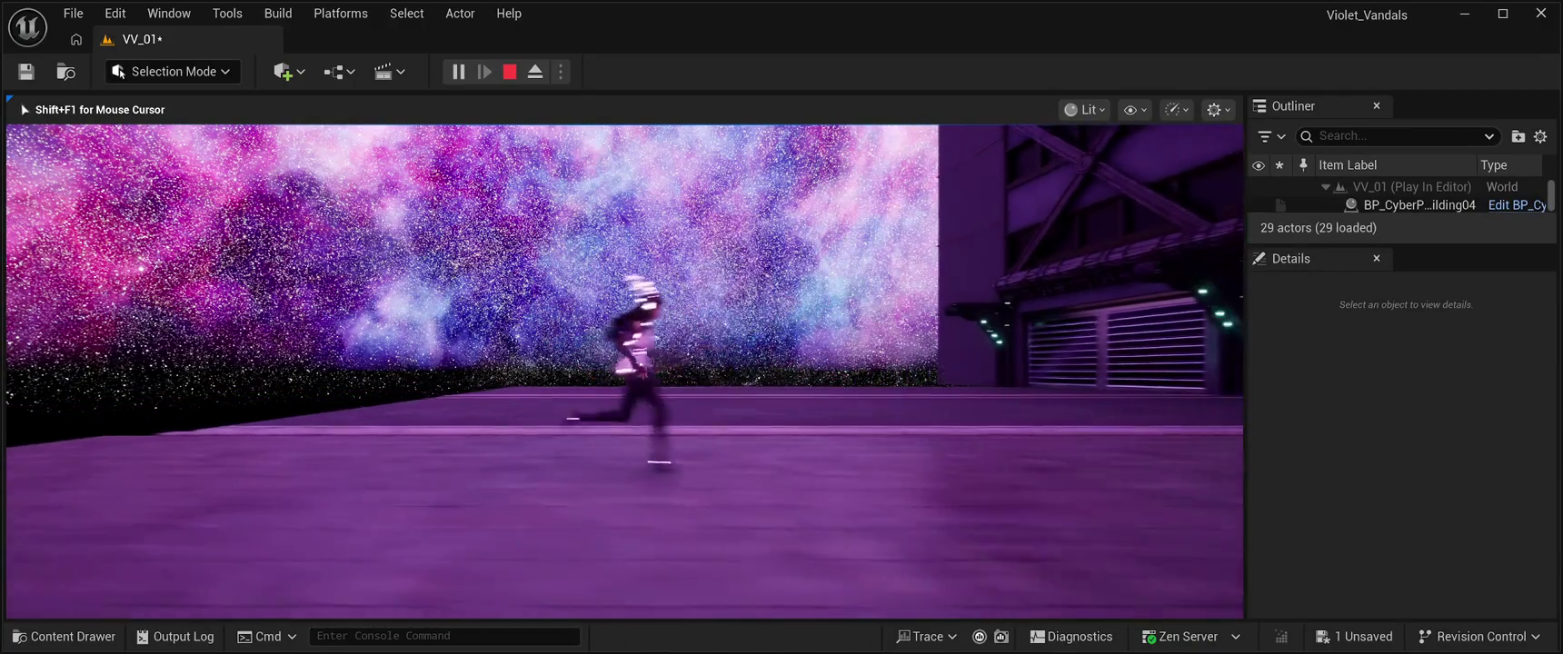
Step: End the VV_01 test play and return to the editor beside the building
key(Escape)
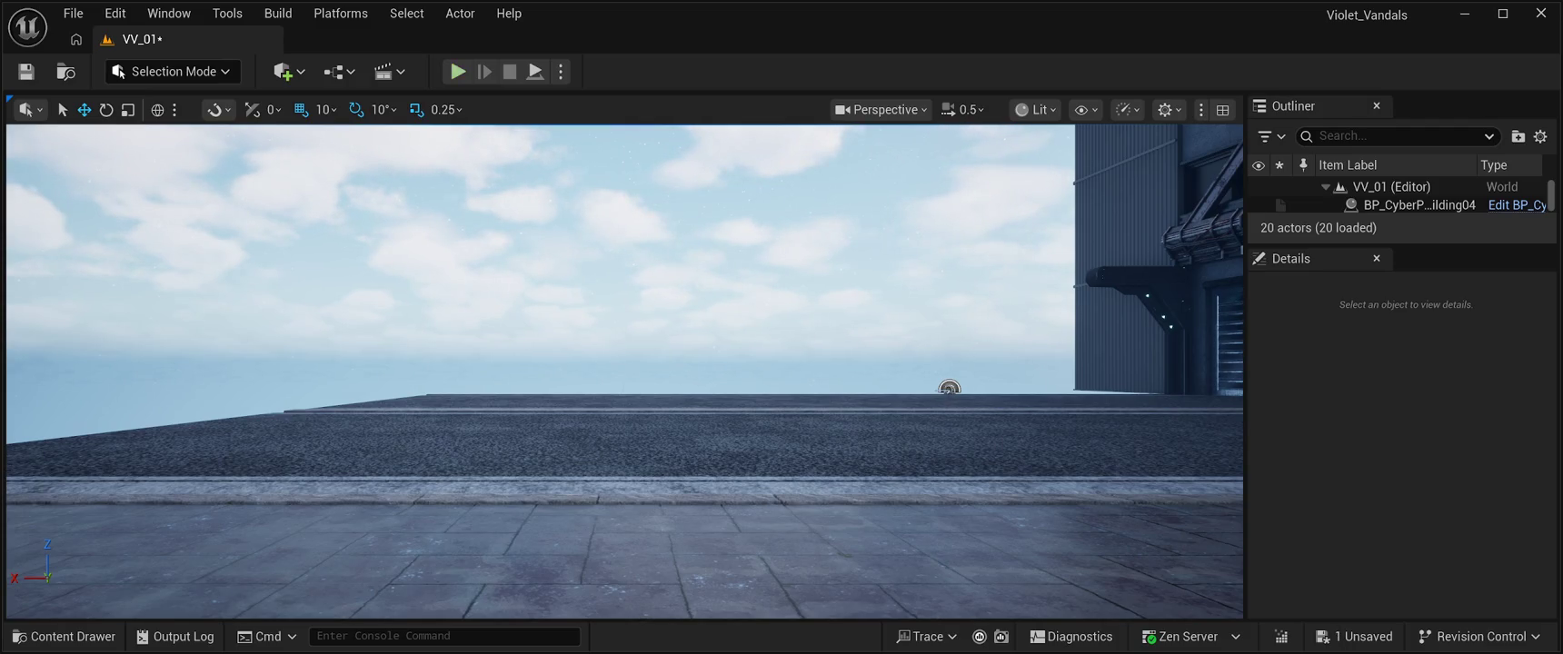
Step: Run one more brief VV_01 play test, then stop it to return to the editor
key(alt+p)
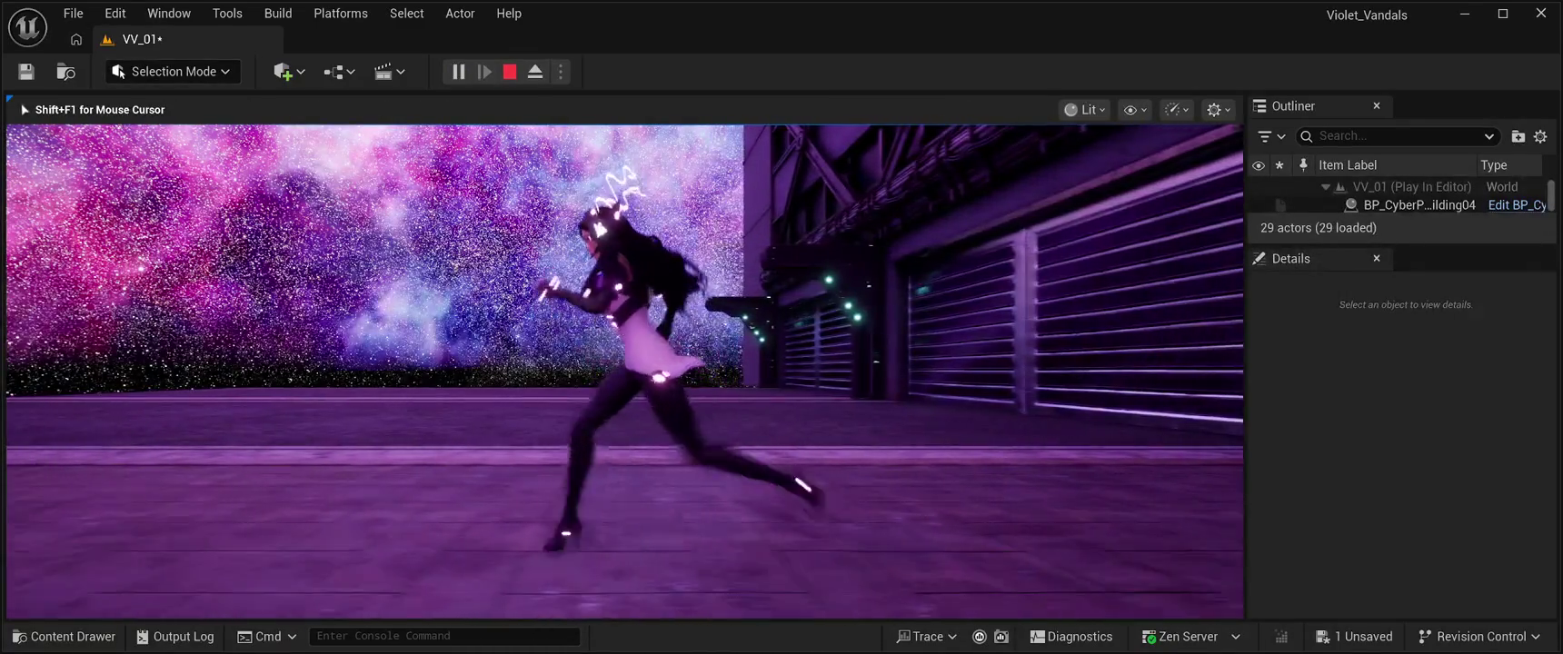
key(Escape)
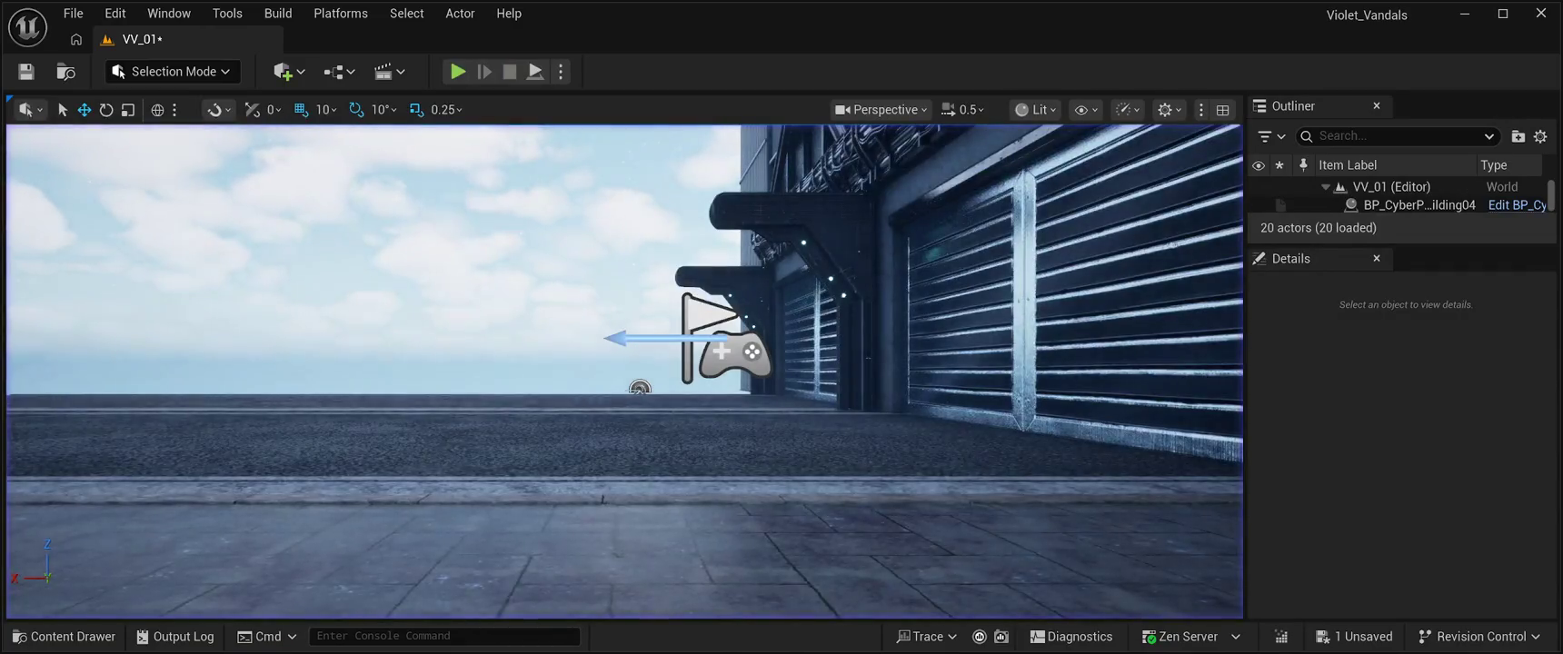
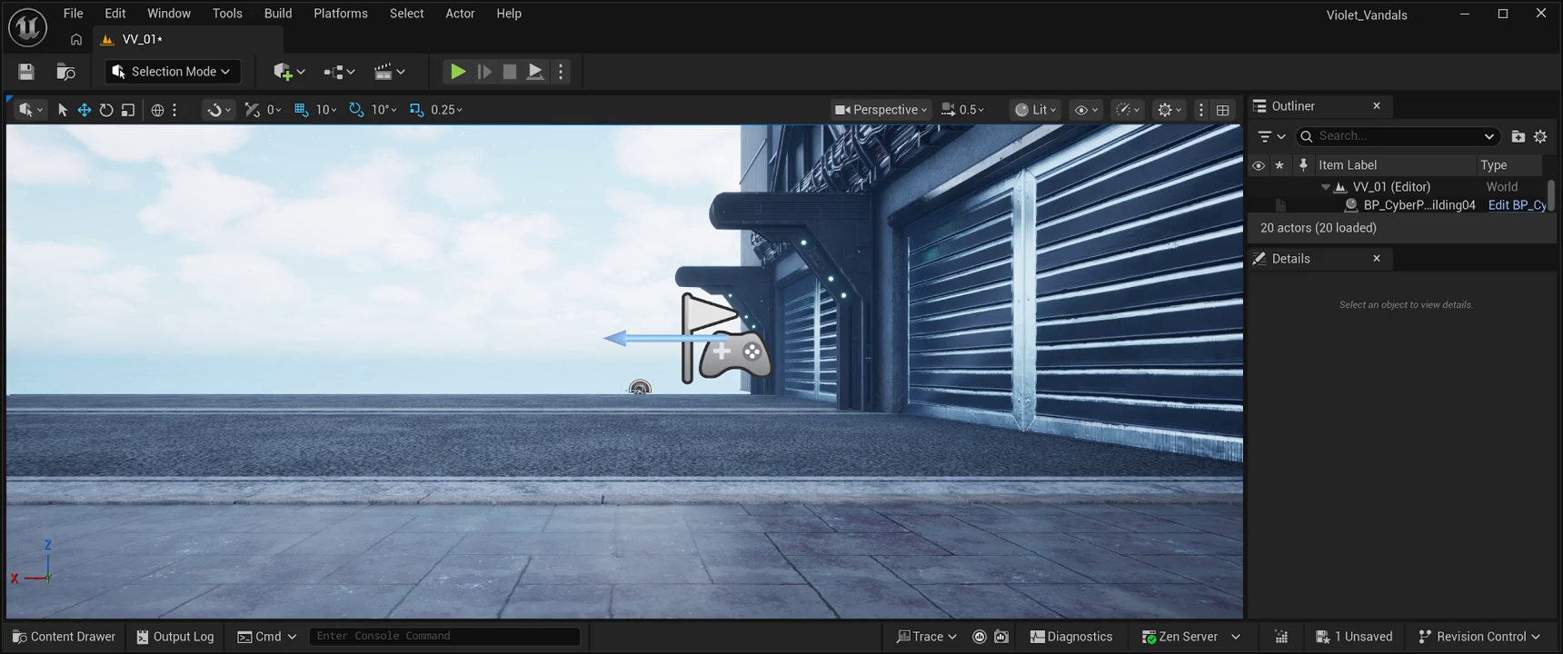
Step: Run two short test plays of the level, stopping each with Escape
click(458, 71)
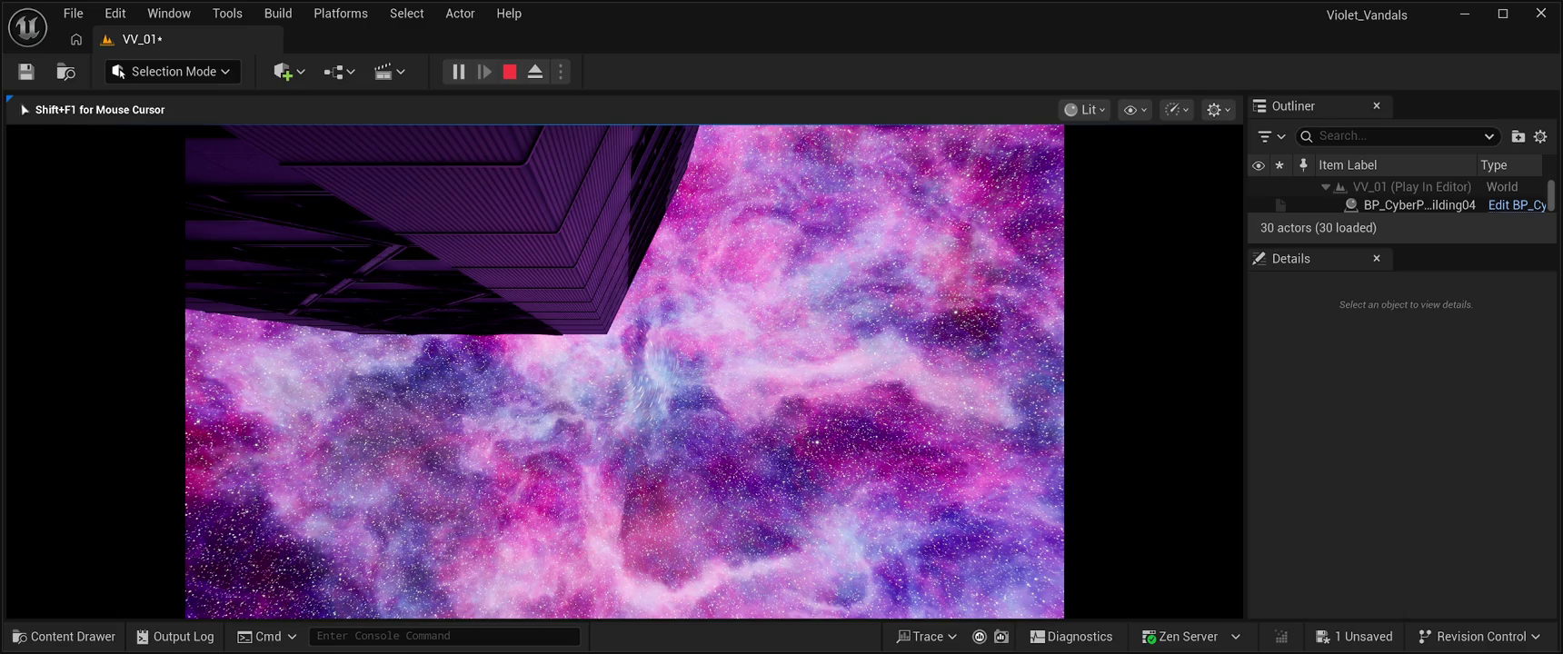
key(Escape)
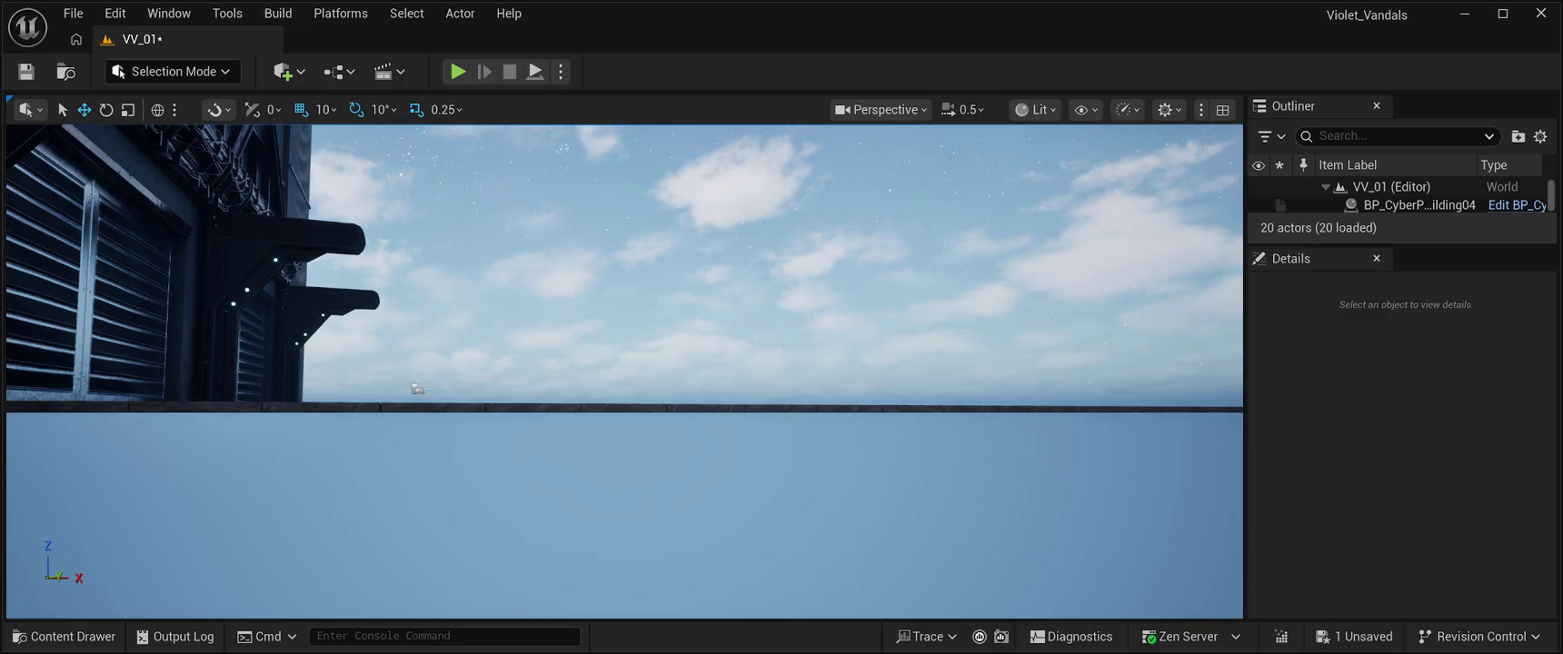
key(alt+p)
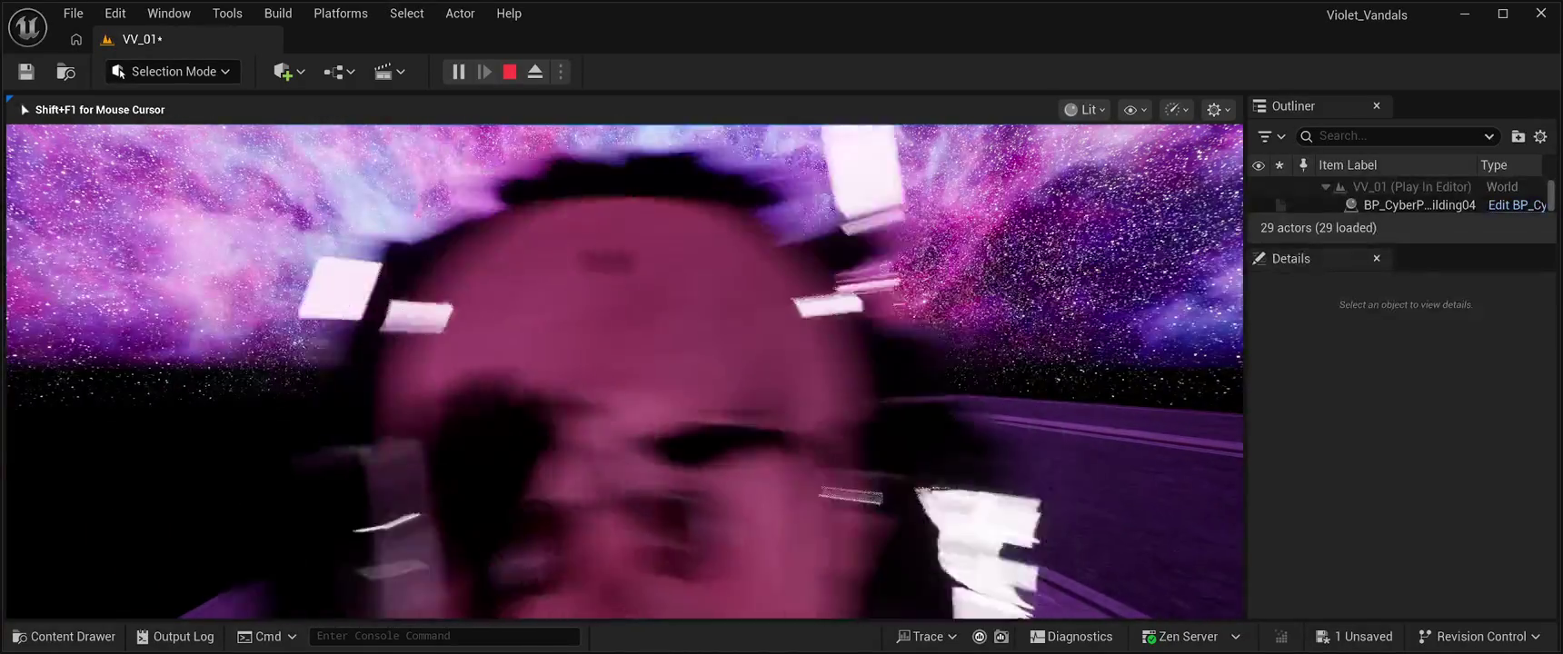
key(Escape)
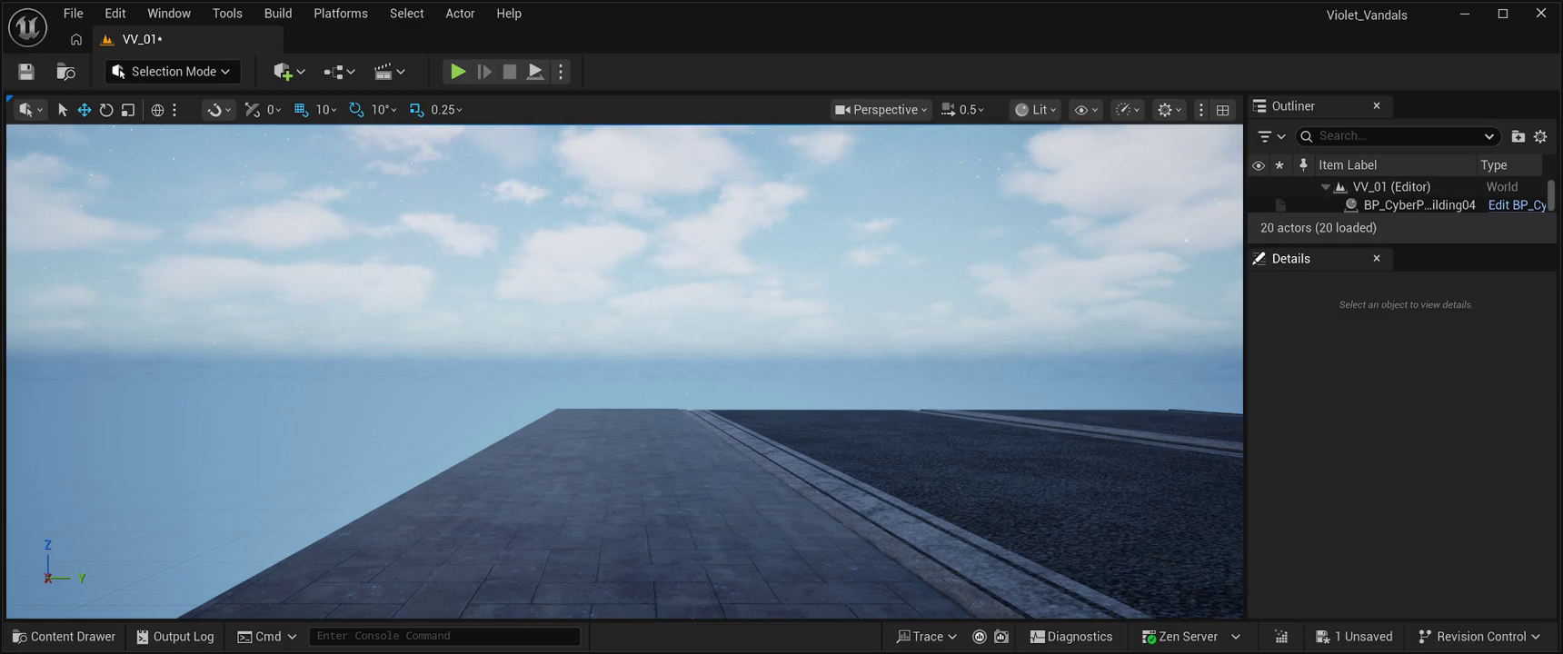
Step: Enlarge the Outliner to list every actor, step down to ExponentialHeightFog, and open World Settings
drag(1399, 245, 1399, 481)
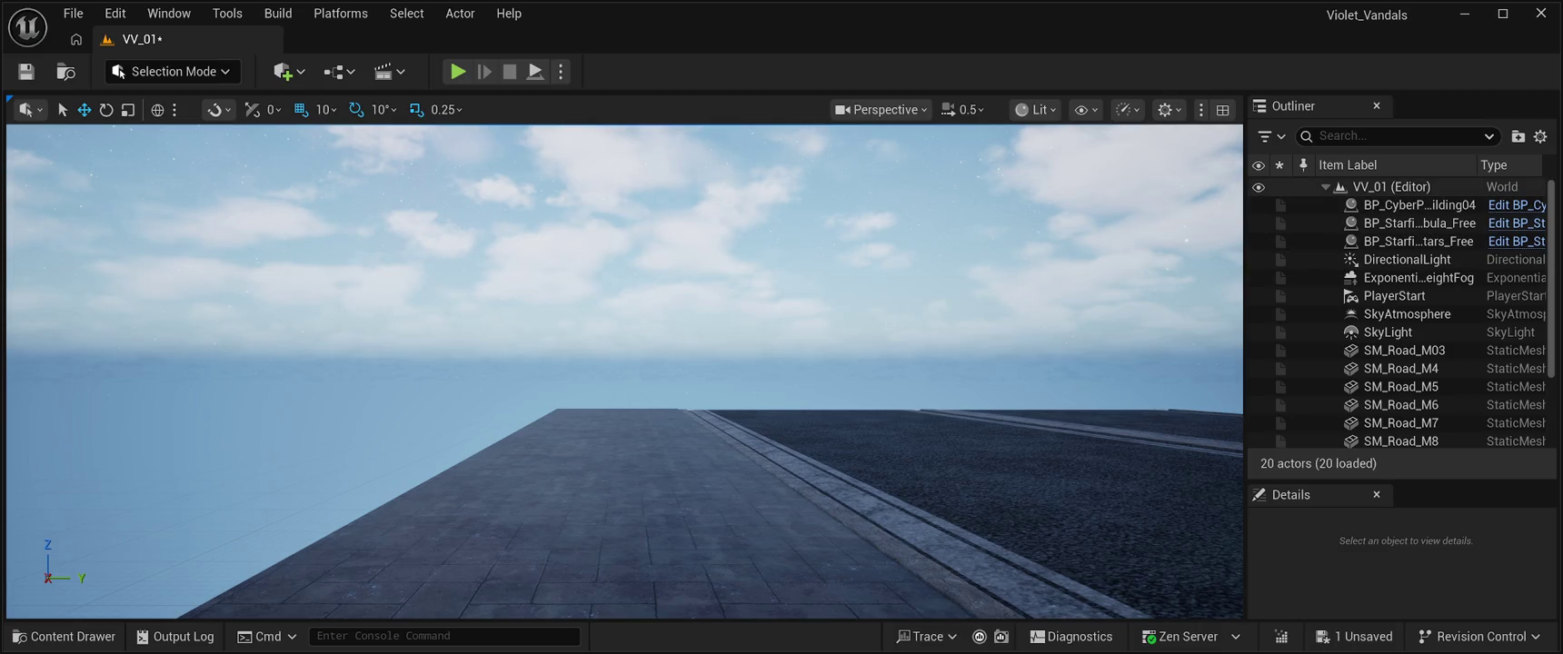
click(1408, 205)
key(Down)
key(Down)
key(Down)
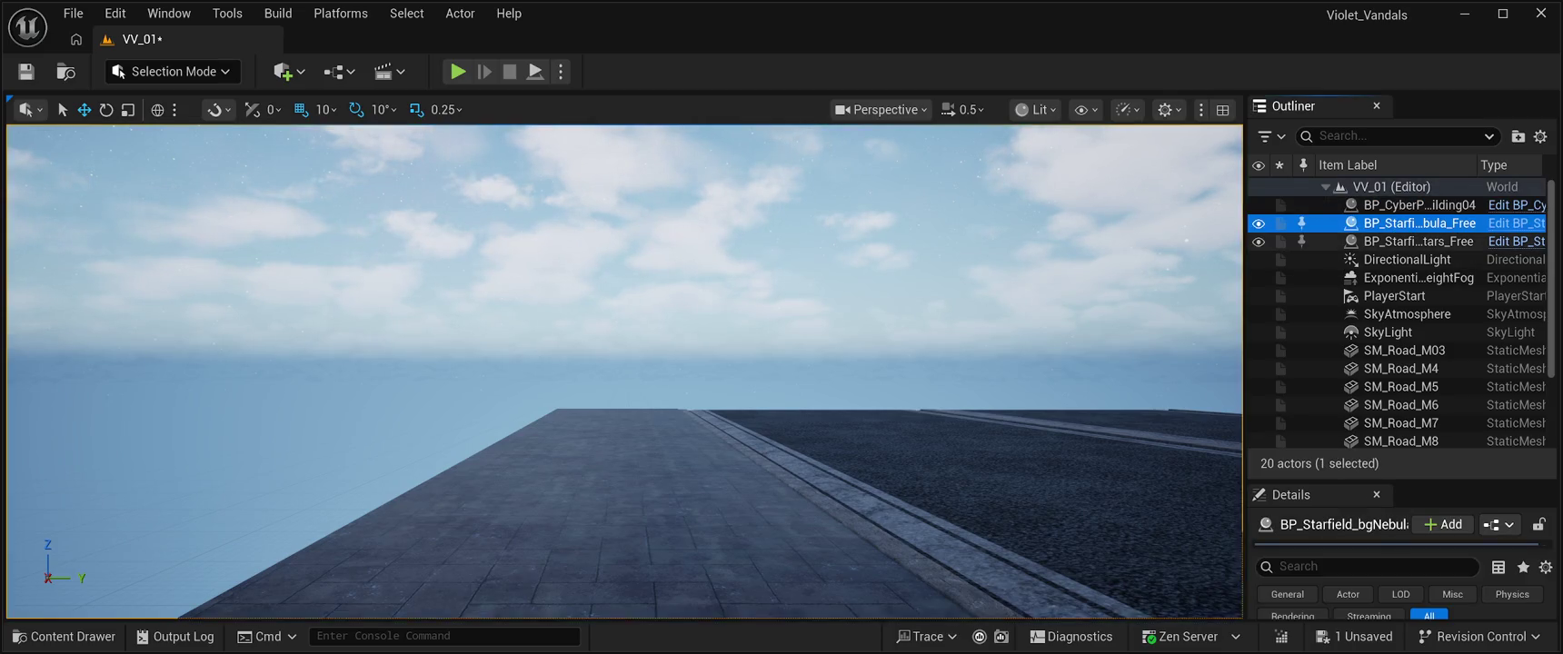
key(Down)
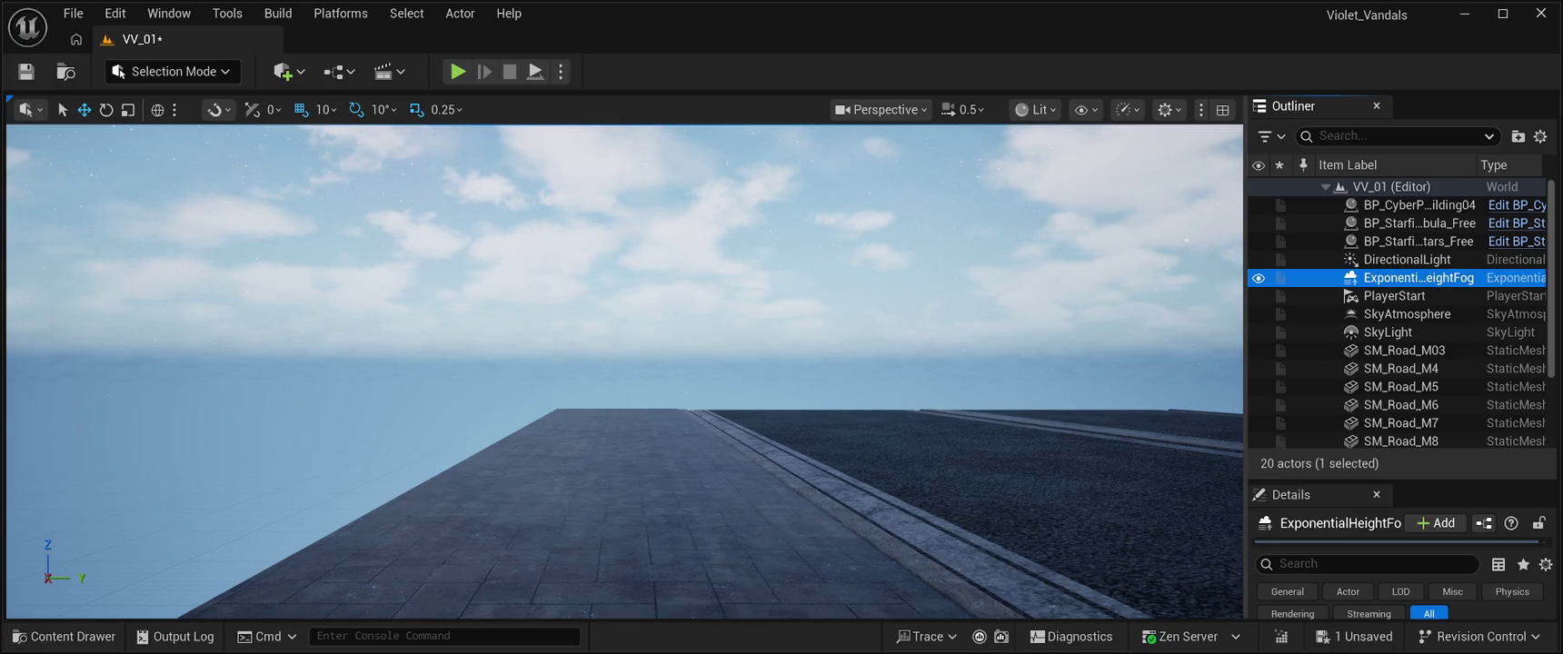
click(169, 12)
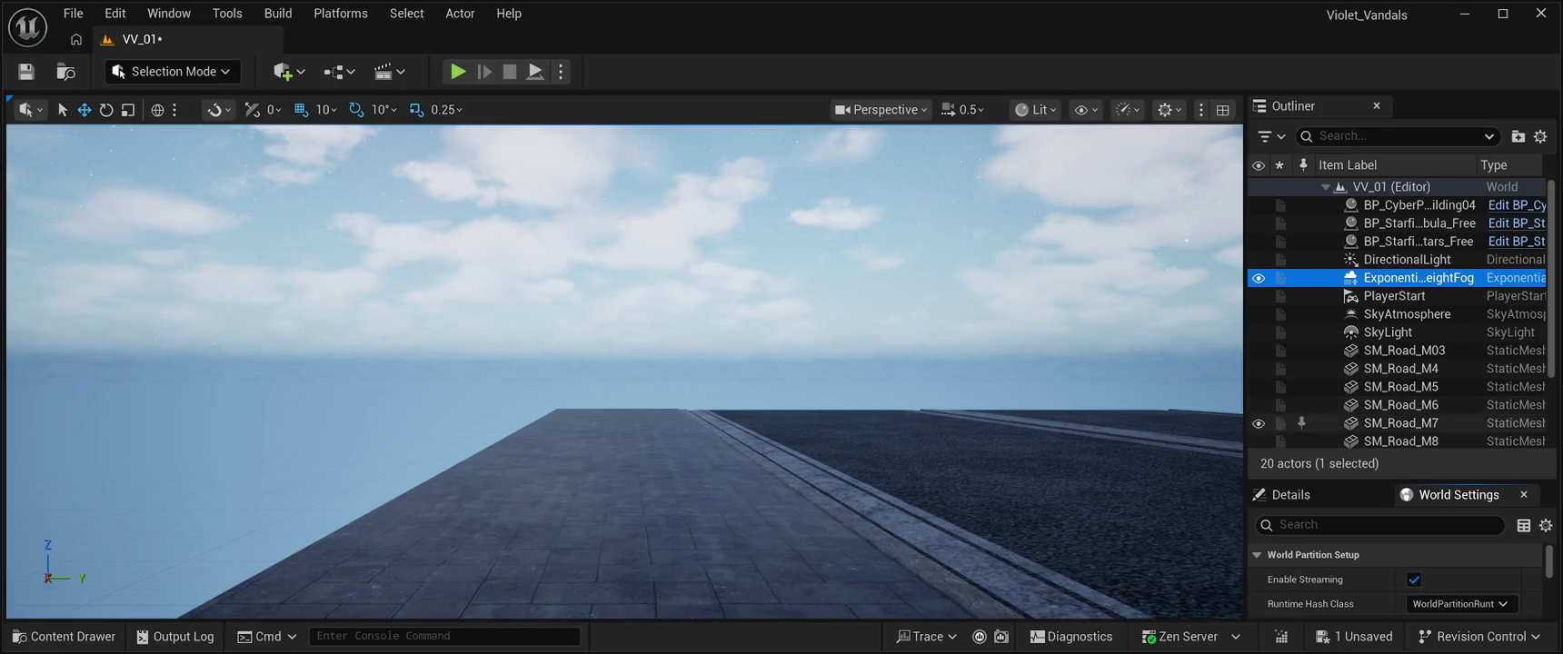
scroll(1395, 581, down, 5)
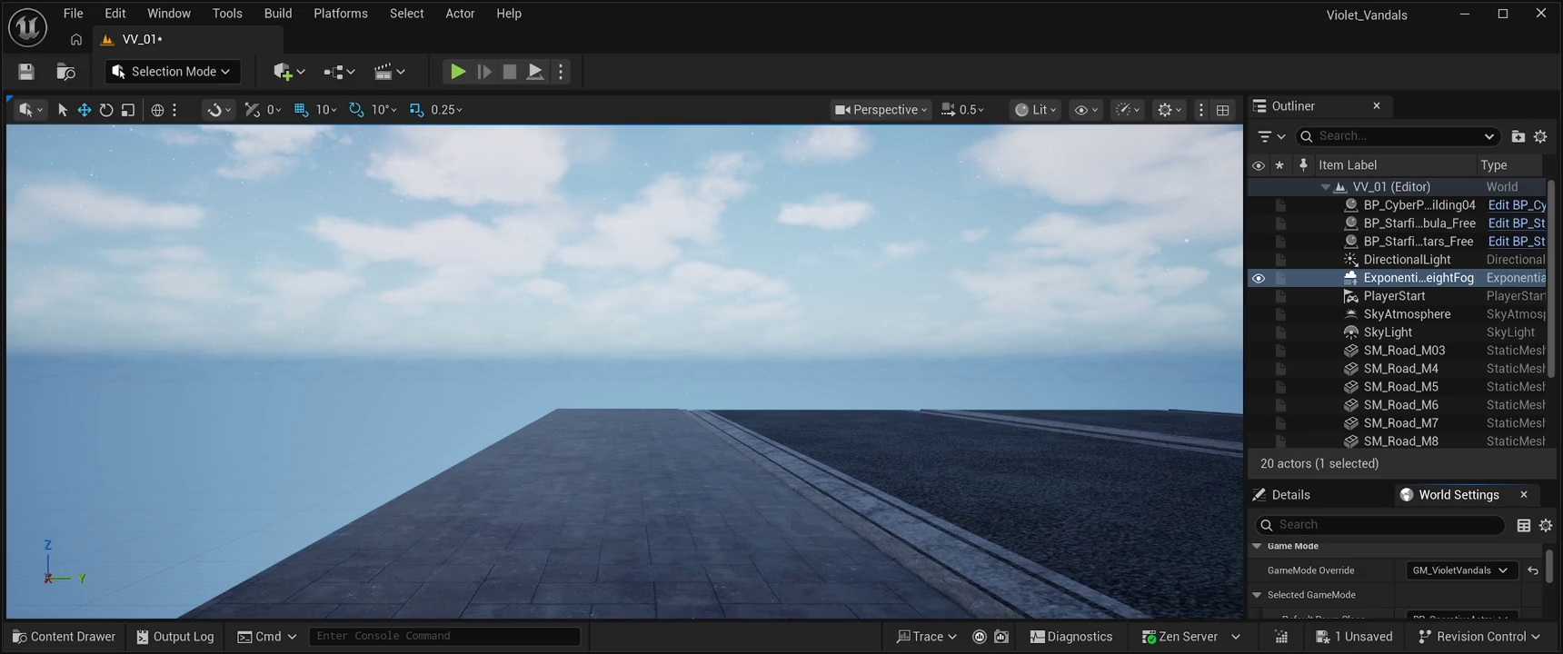
Step: Pick BP_SideScrollingGameMode as GameMode Override, save VV_01, and launch Play In Editor
click(1454, 386)
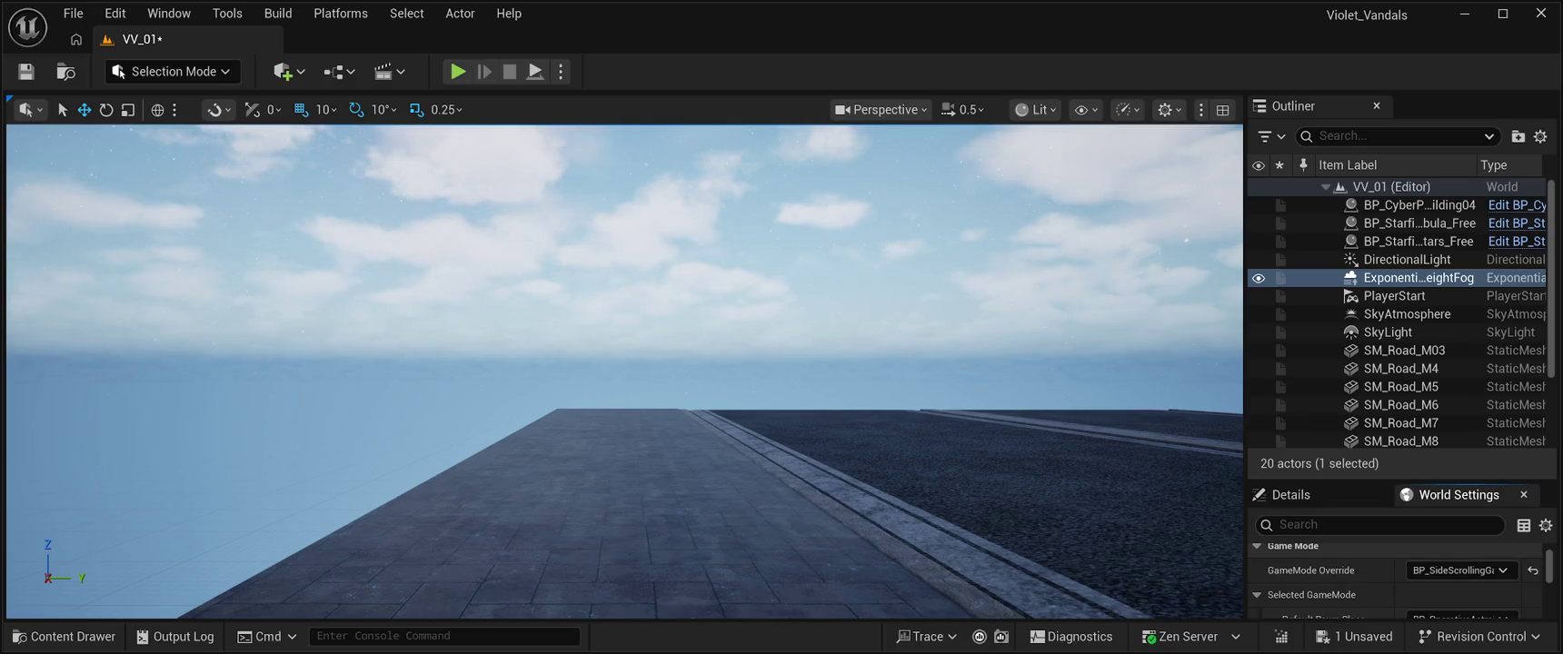
click(25, 71)
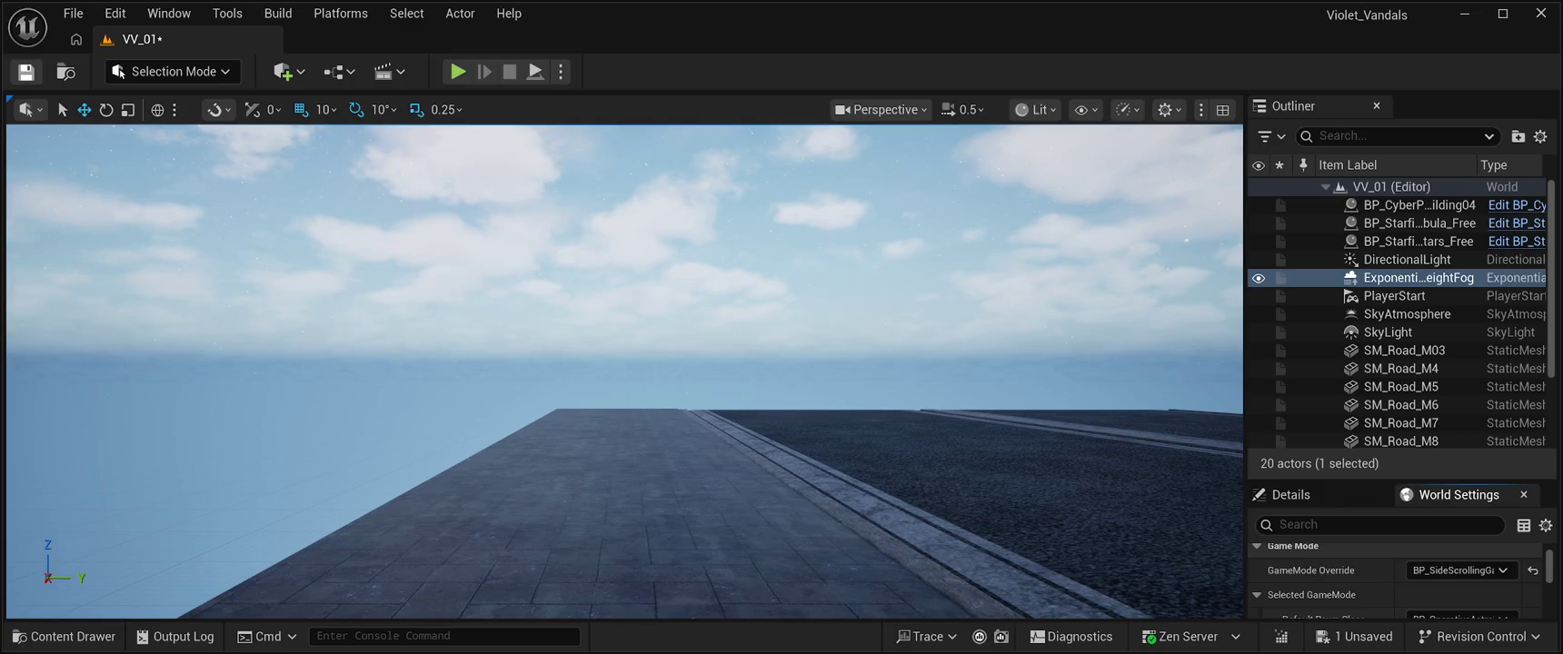
click(457, 71)
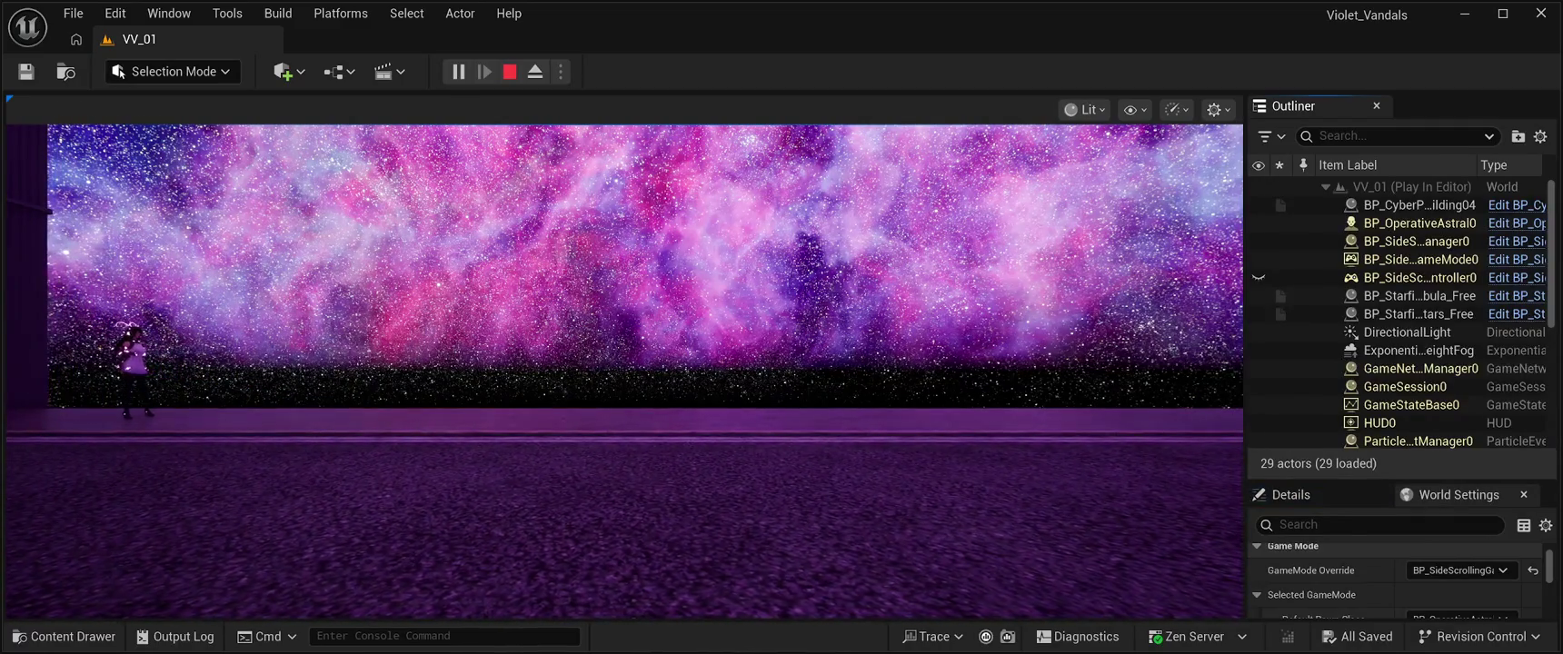
Step: Run the character left and right along the pavement, with one high jump
key(a)
key(d)
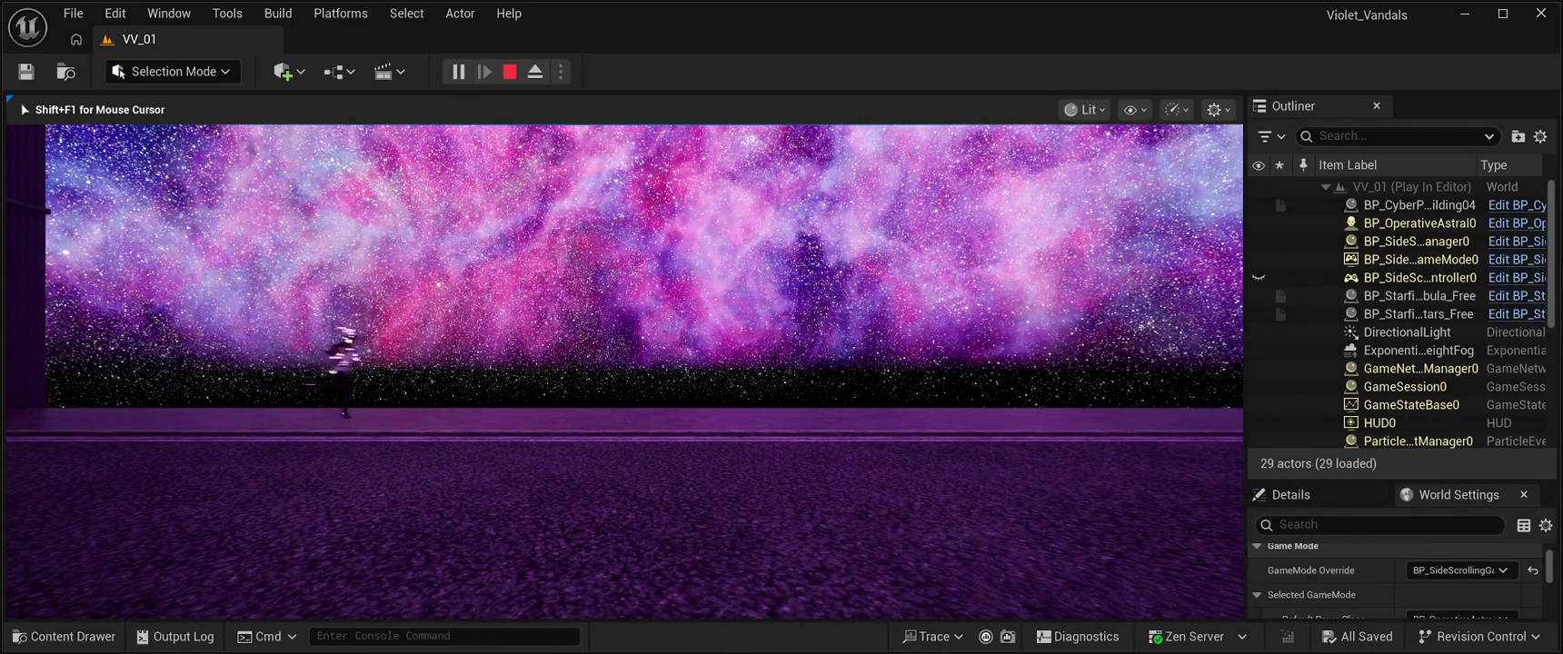
key(d)
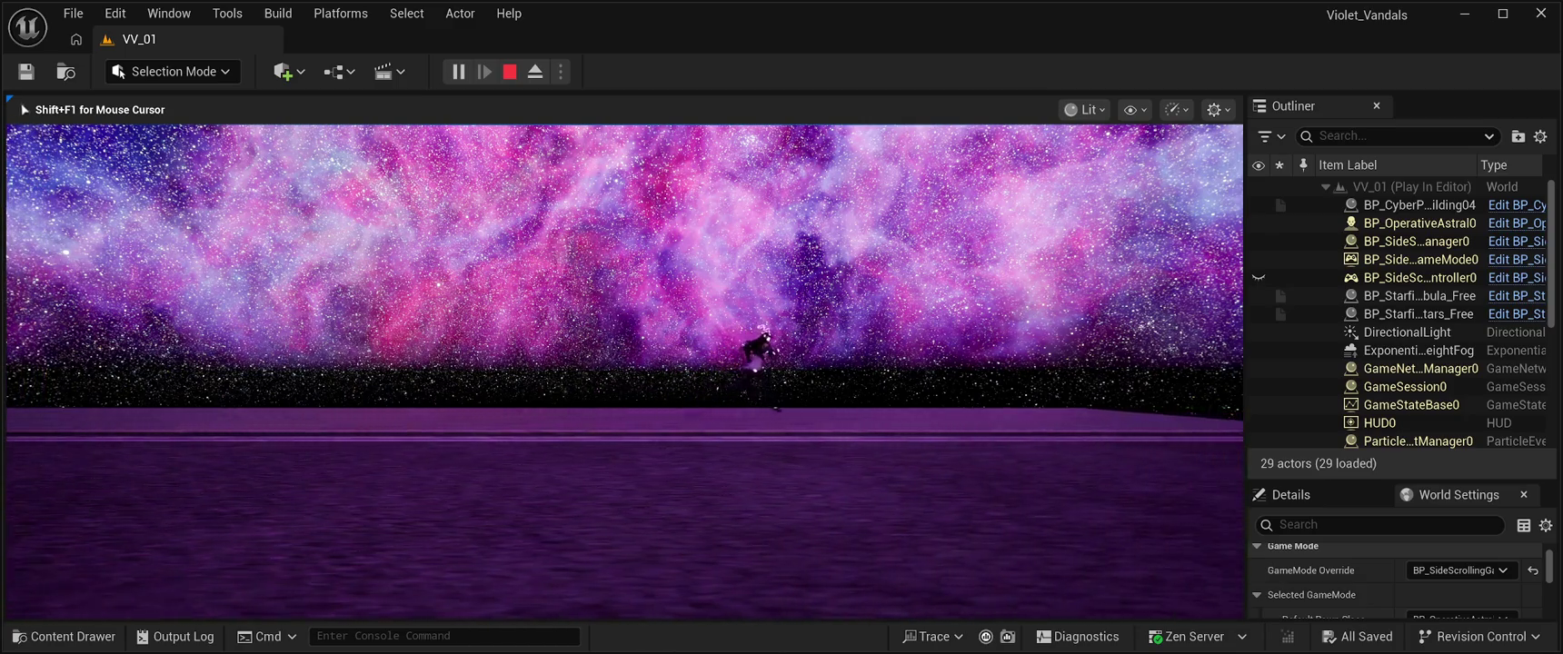
key(a)
key(space)
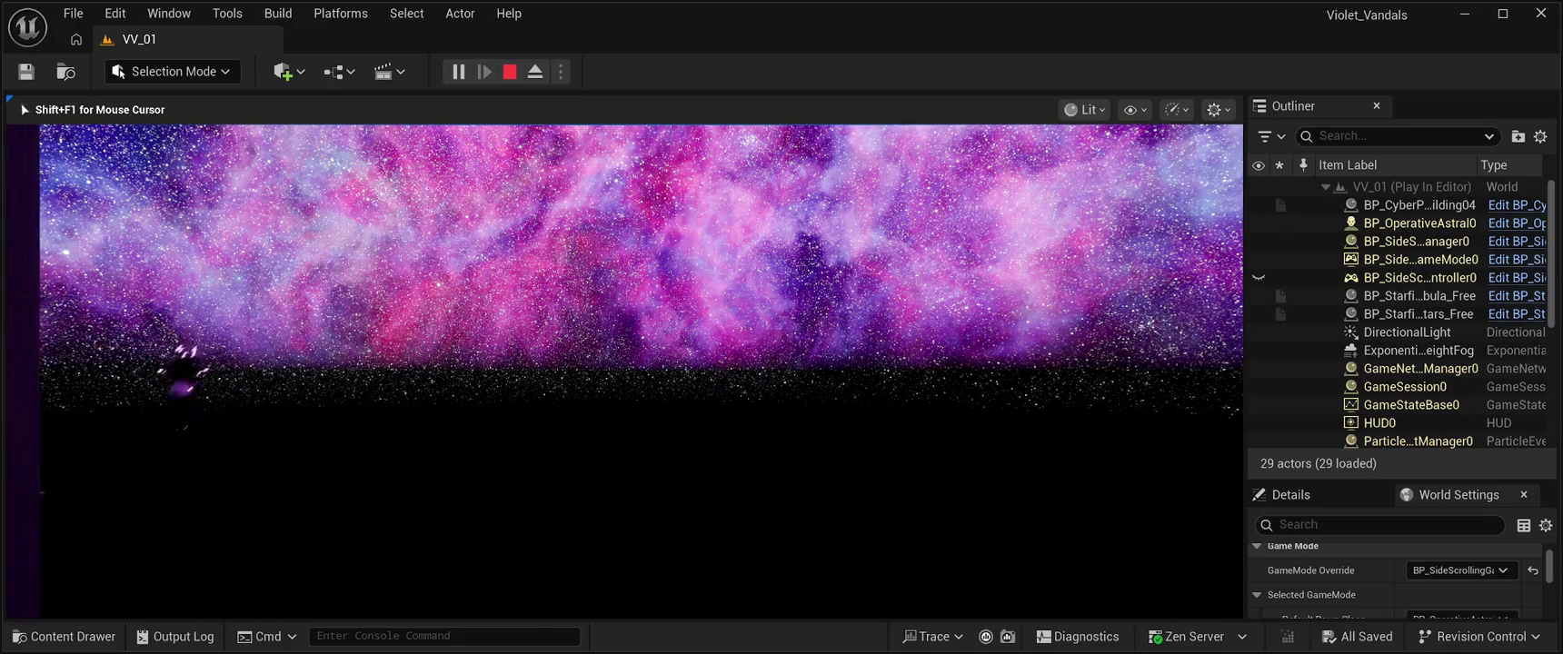
key(d)
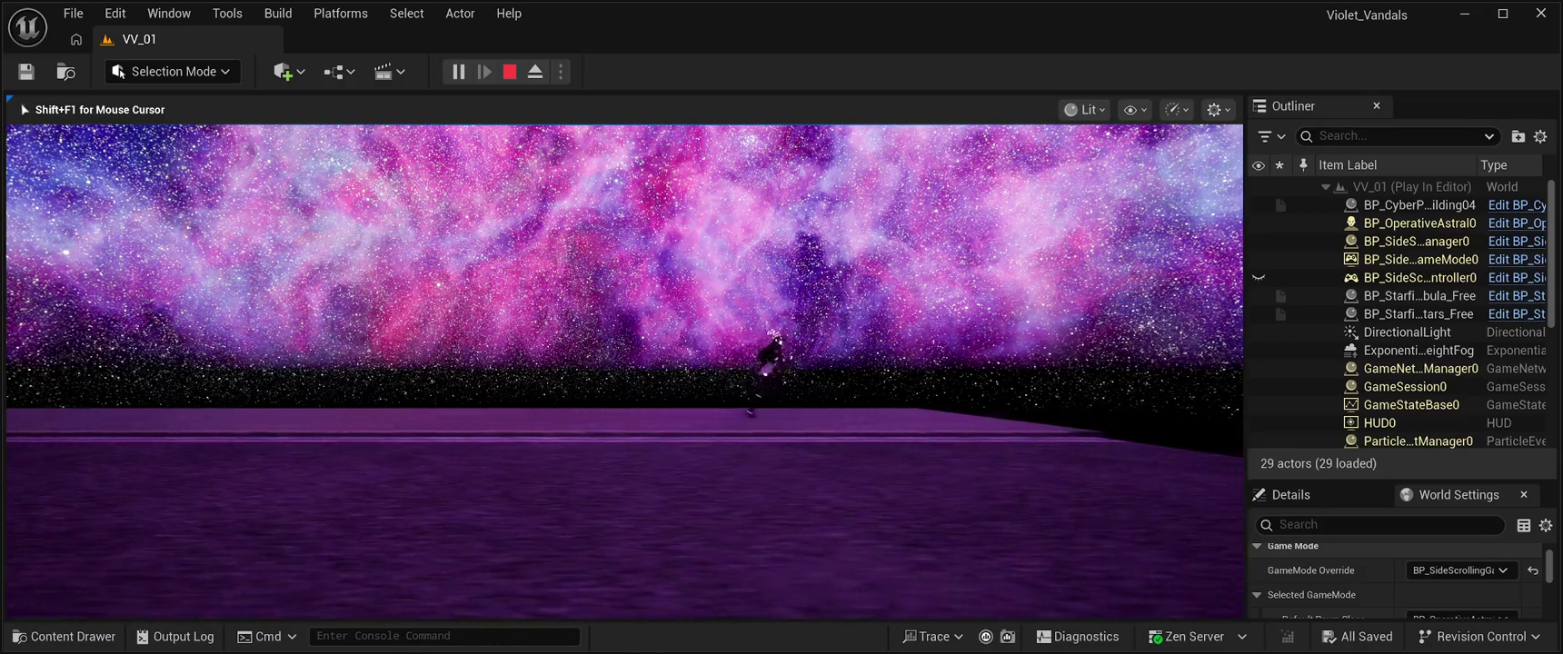
key(a)
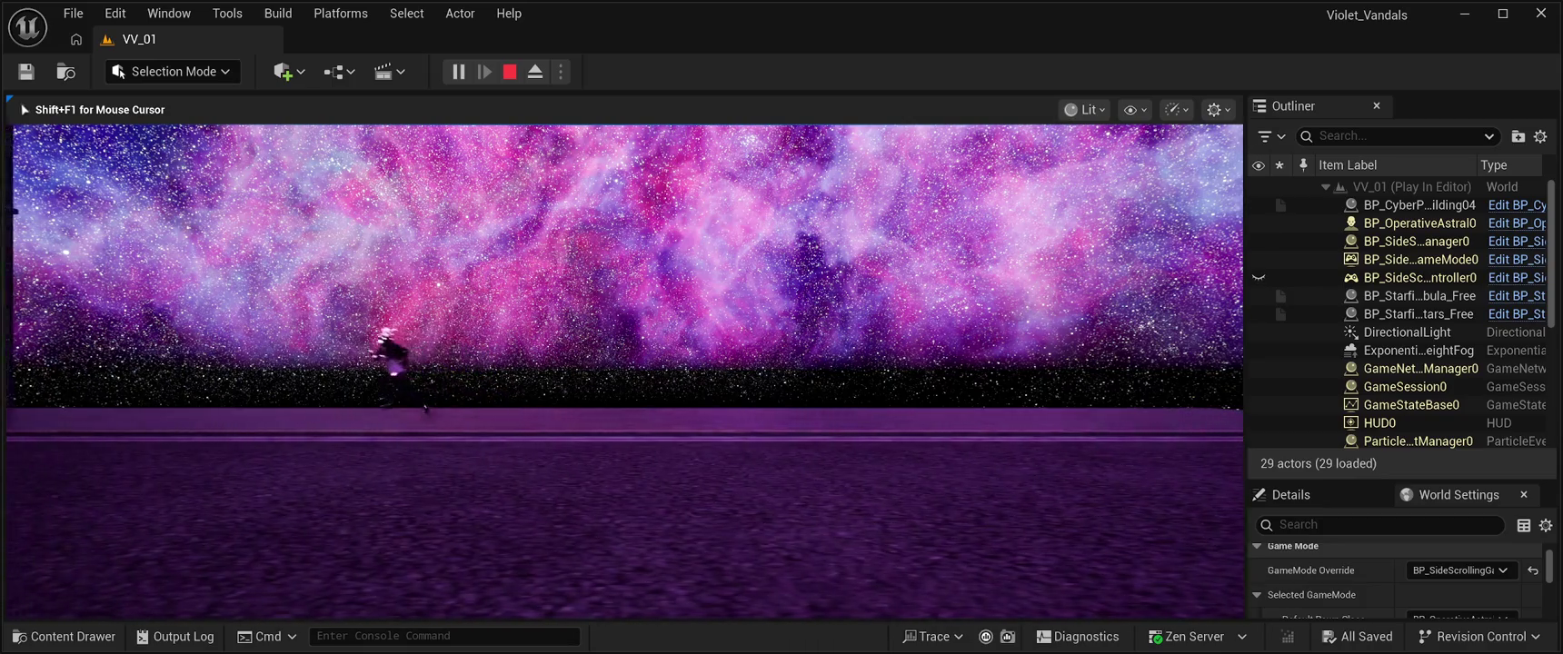
key(a)
key(d)
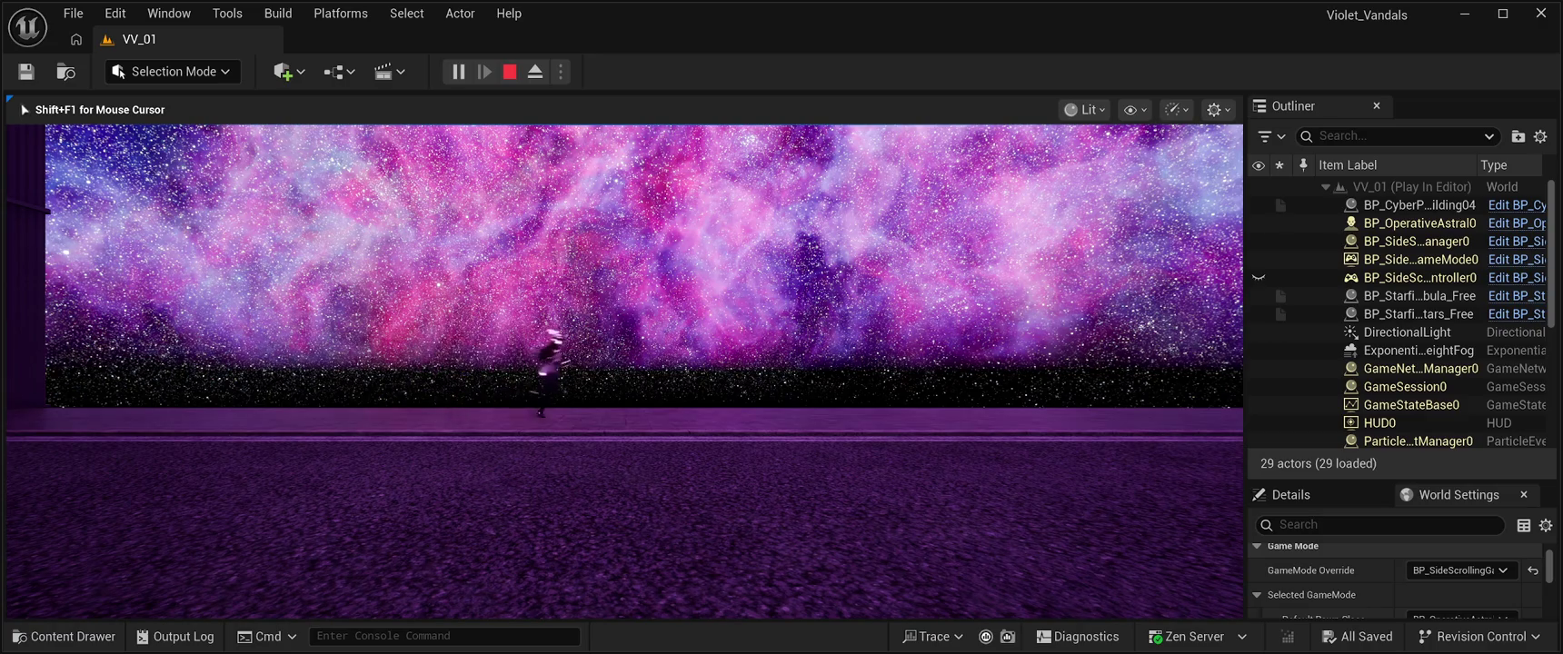
key(a)
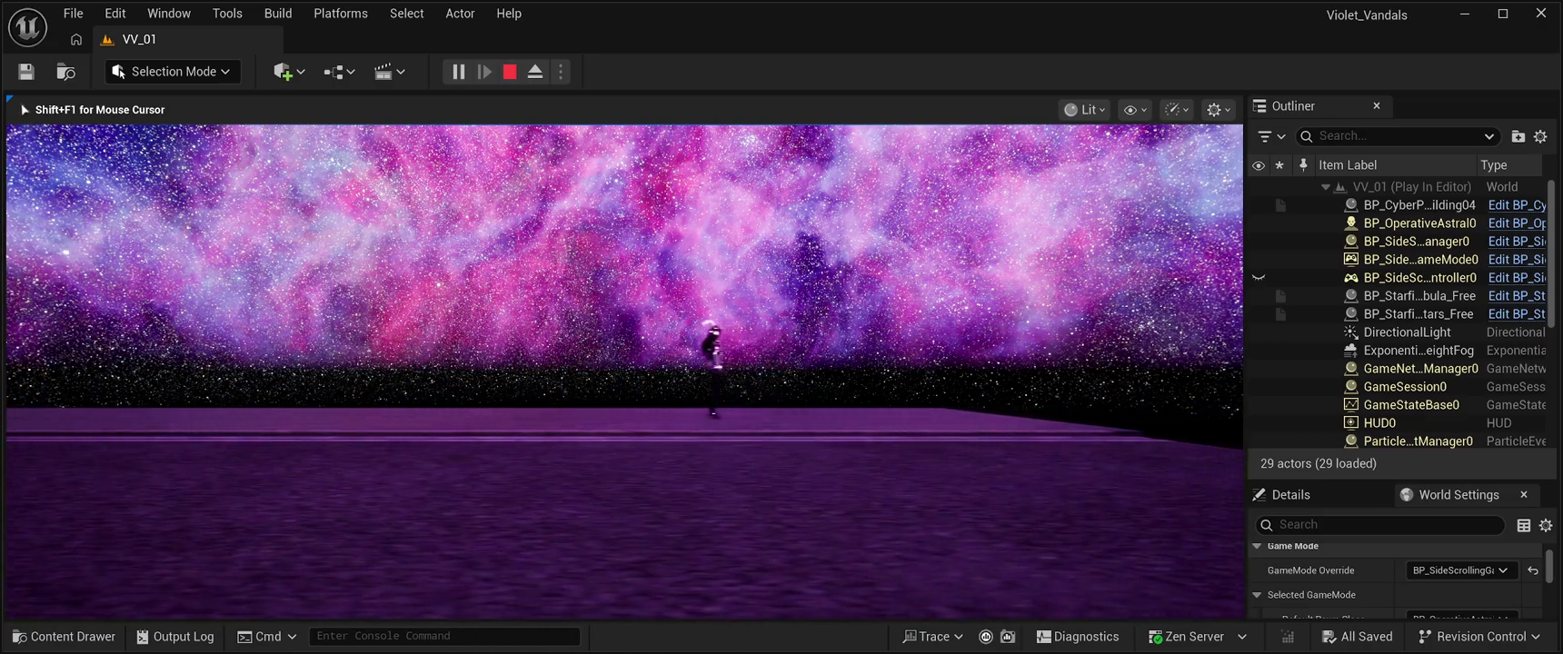
Step: Run back and forth to the level's edge, jump again, and end the test play
key(d)
key(a)
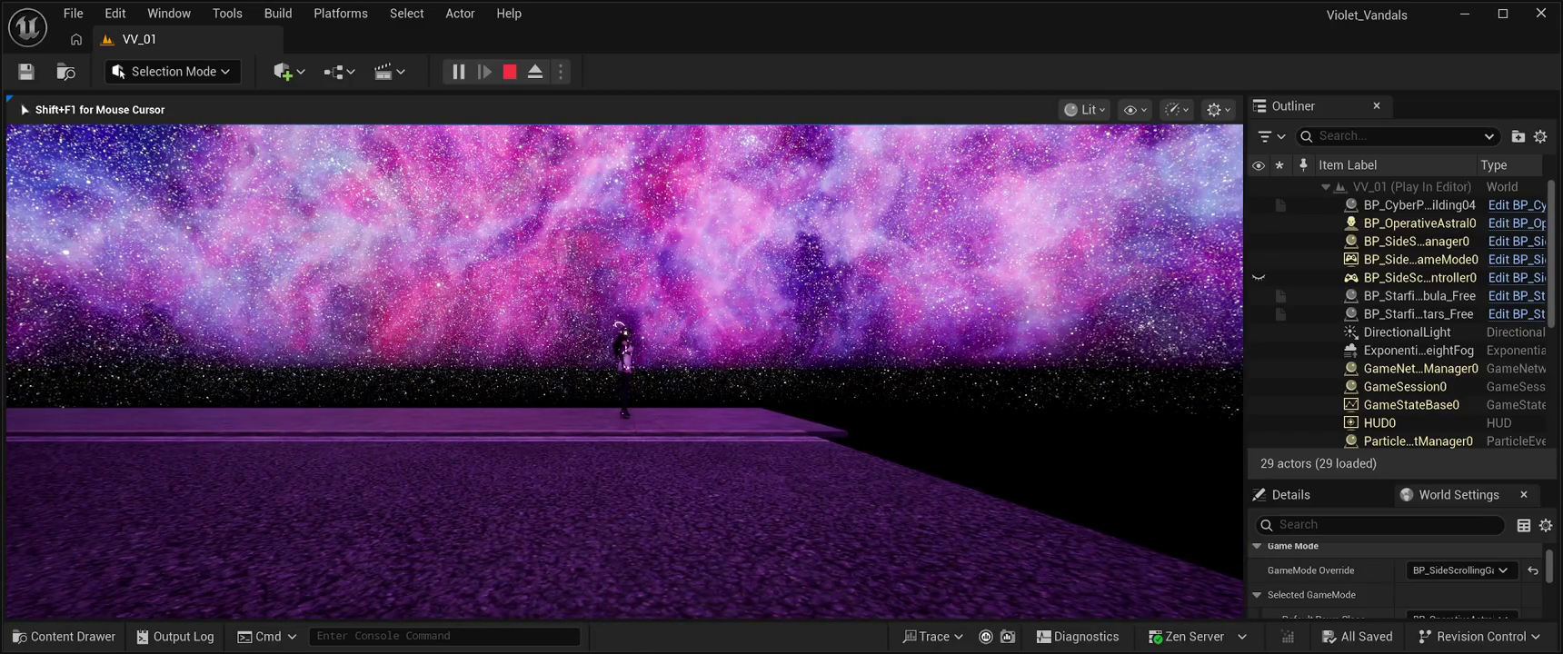
key(a)
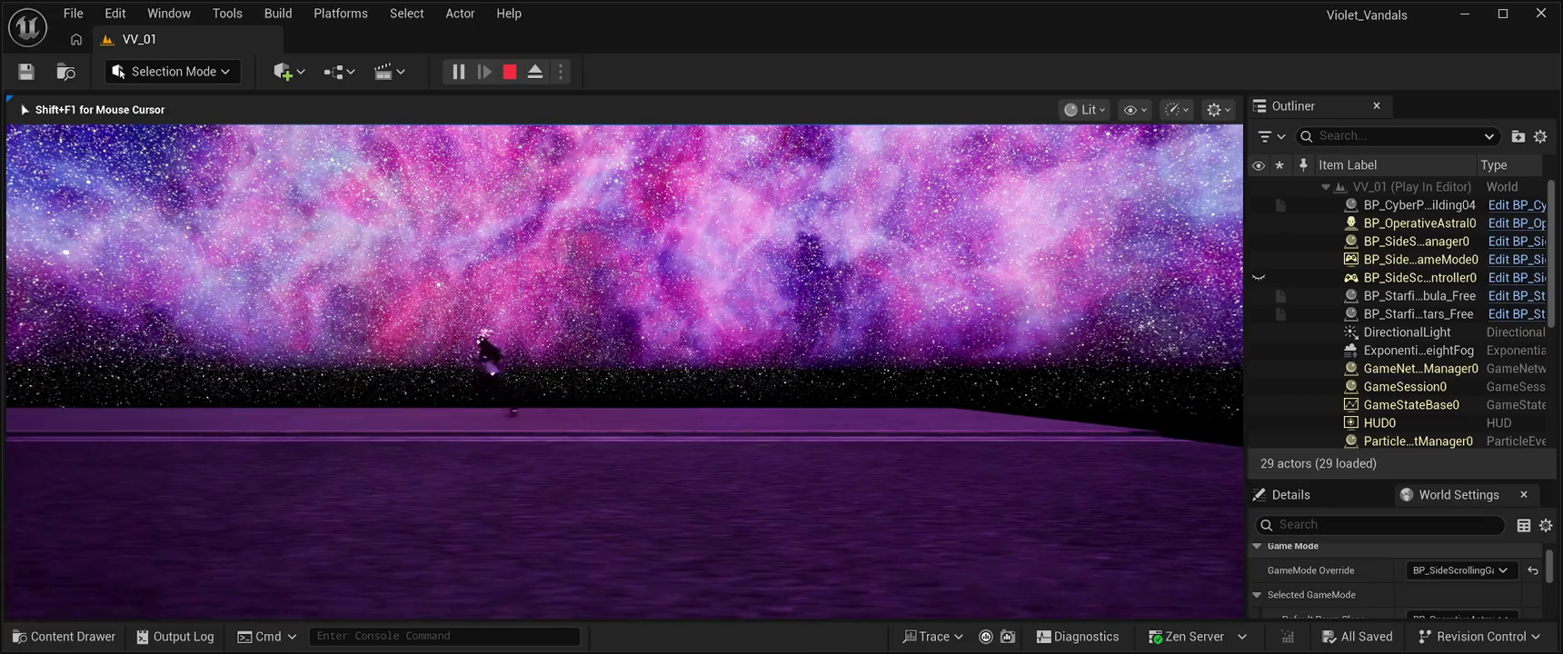
key(a)
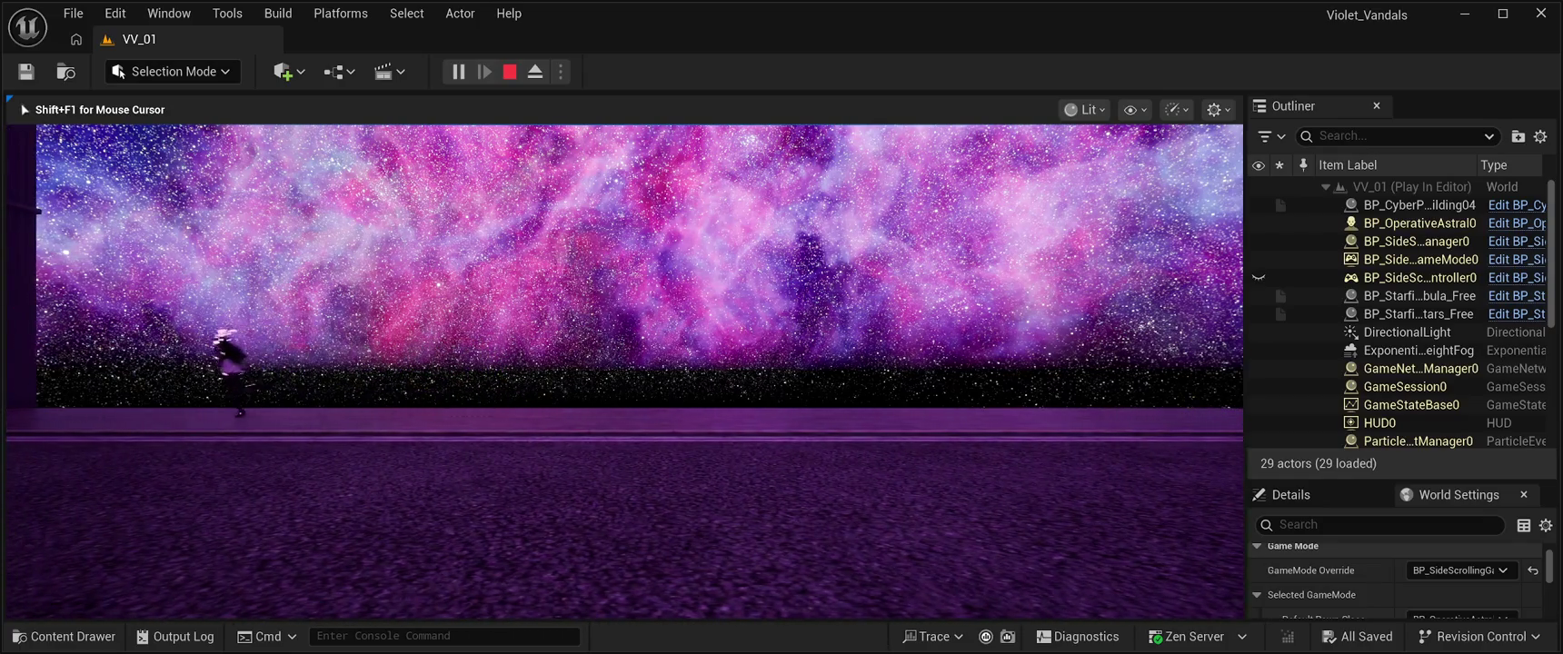
key(d)
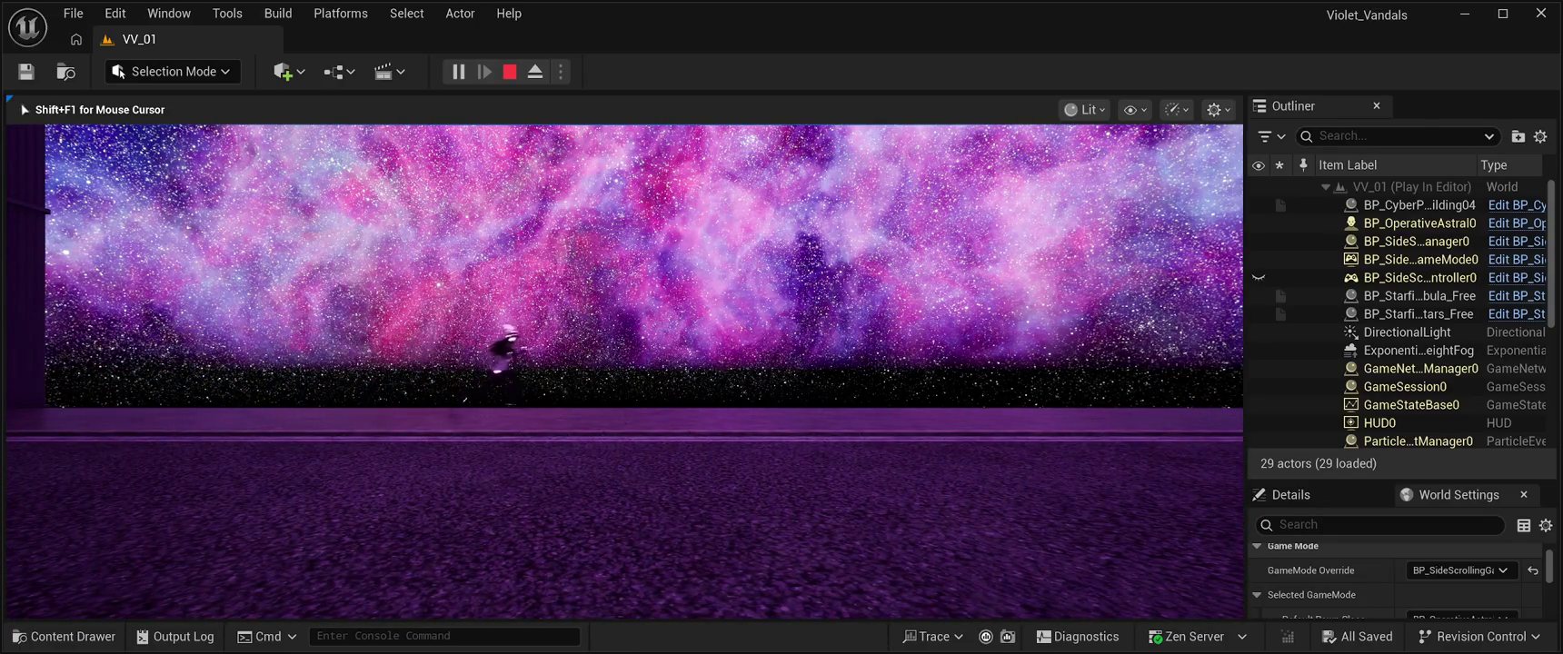
key(d)
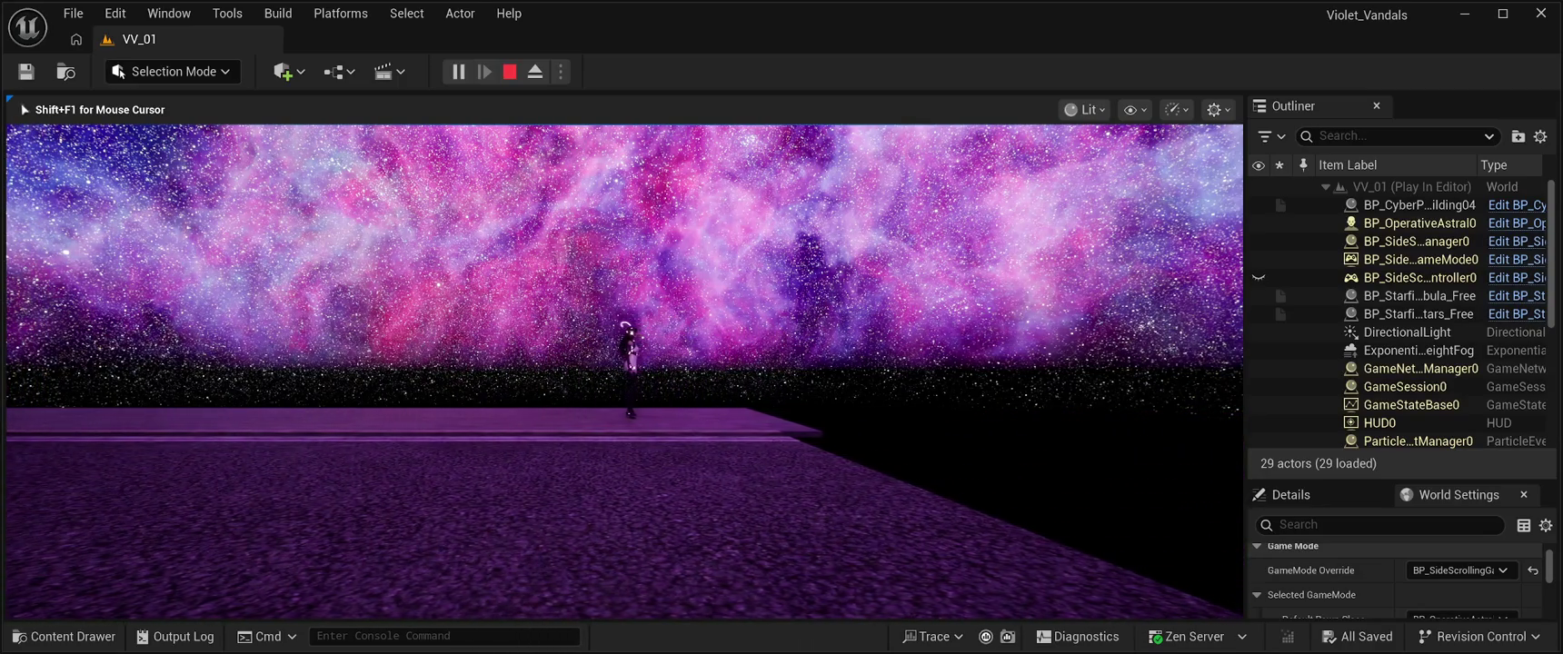
key(a)
key(space)
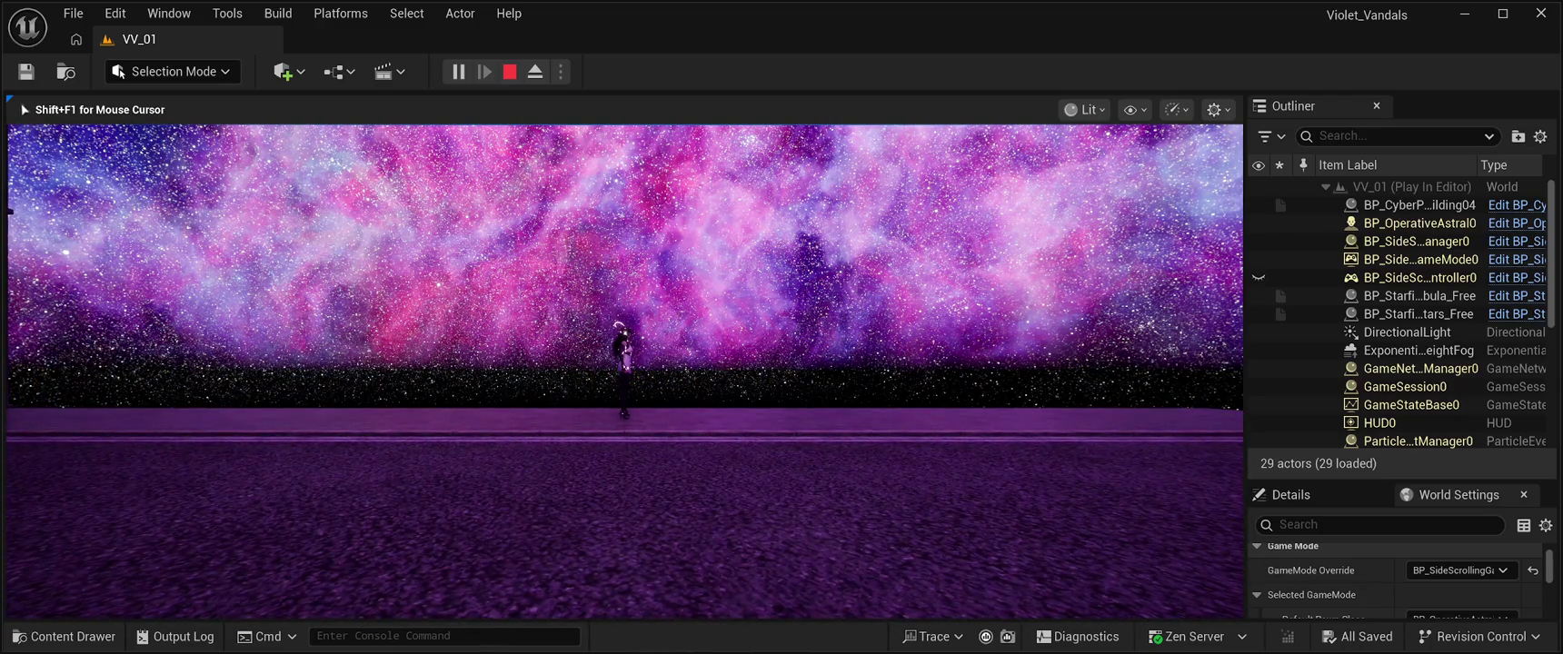
key(Escape)
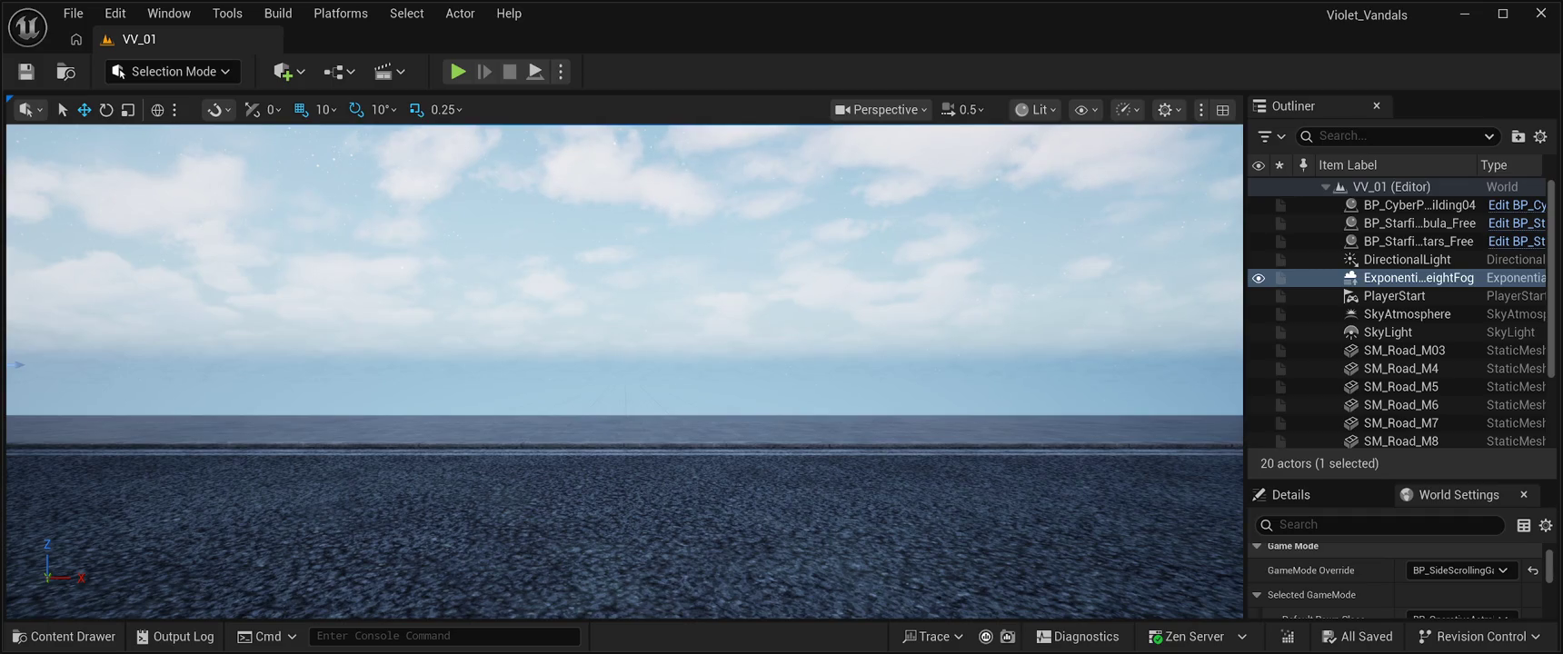
Step: Browse the Content Drawer to CyberPunkMegapack > Blueprints > BuildingPrefabs01
mouse_move(624, 363)
mouse_down()
mouse_move(636, 318)
mouse_move(672, 363)
mouse_move(632, 309)
mouse_move(636, 327)
mouse_move(949, 507)
mouse_move(830, 423)
mouse_move(870, 427)
mouse_move(746, 425)
mouse_up()
click(72, 636)
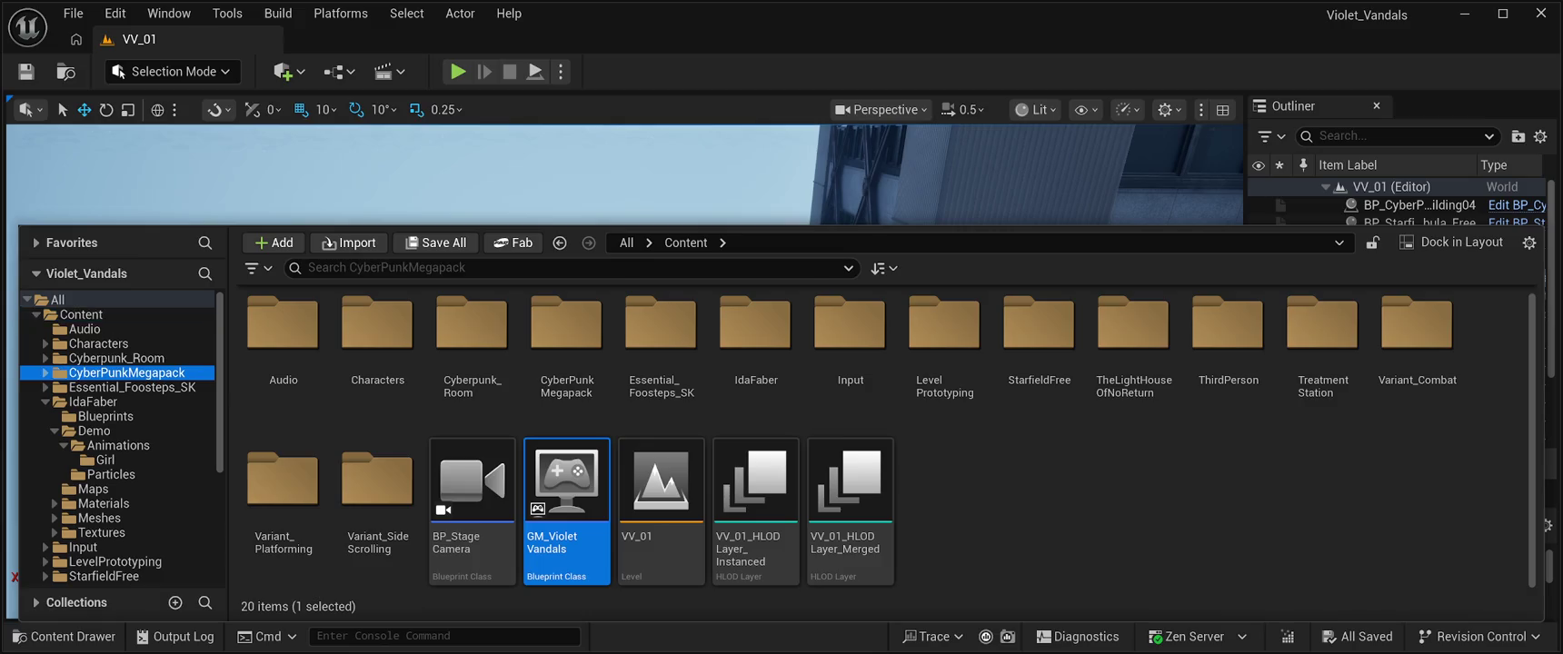
click(127, 373)
double_click(282, 337)
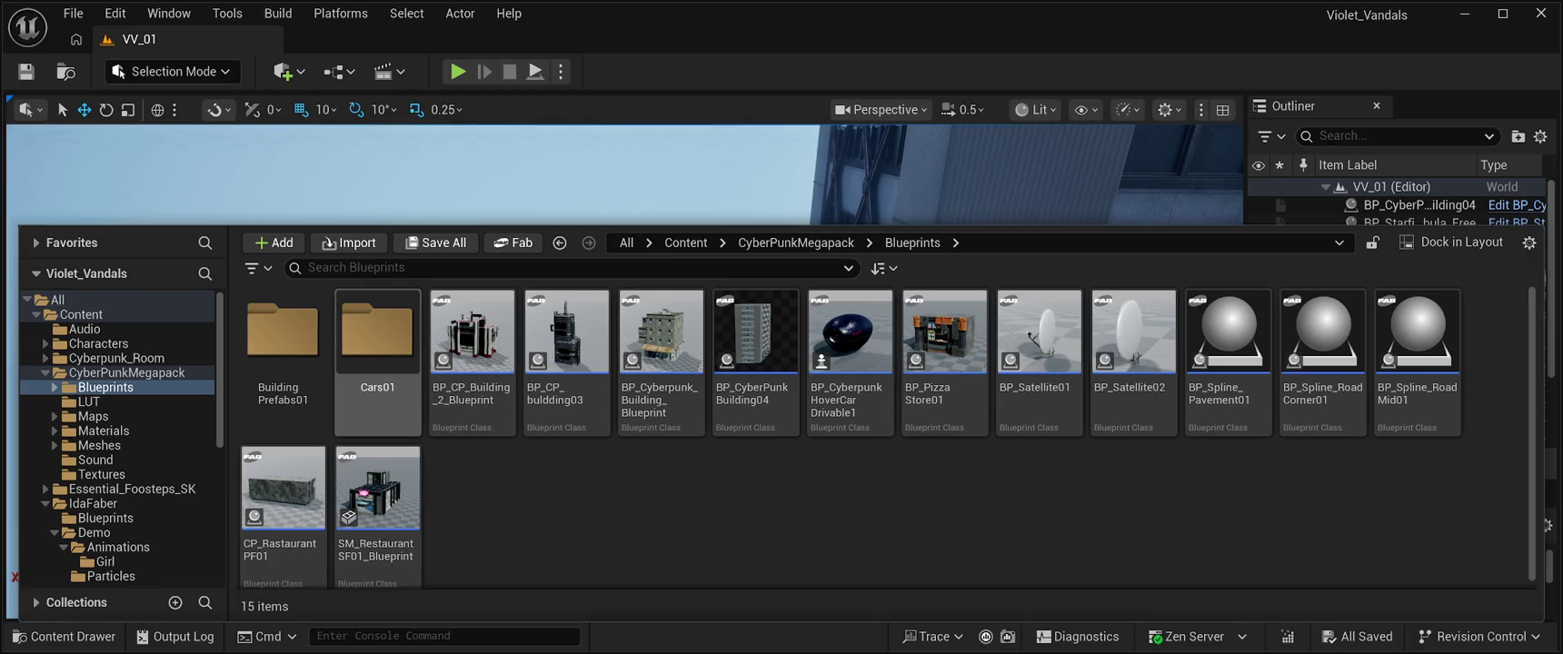
double_click(283, 336)
Step: Scroll through the building prefabs and drag BP_CPB03Building05 into the level
scroll(945, 336, down, 1)
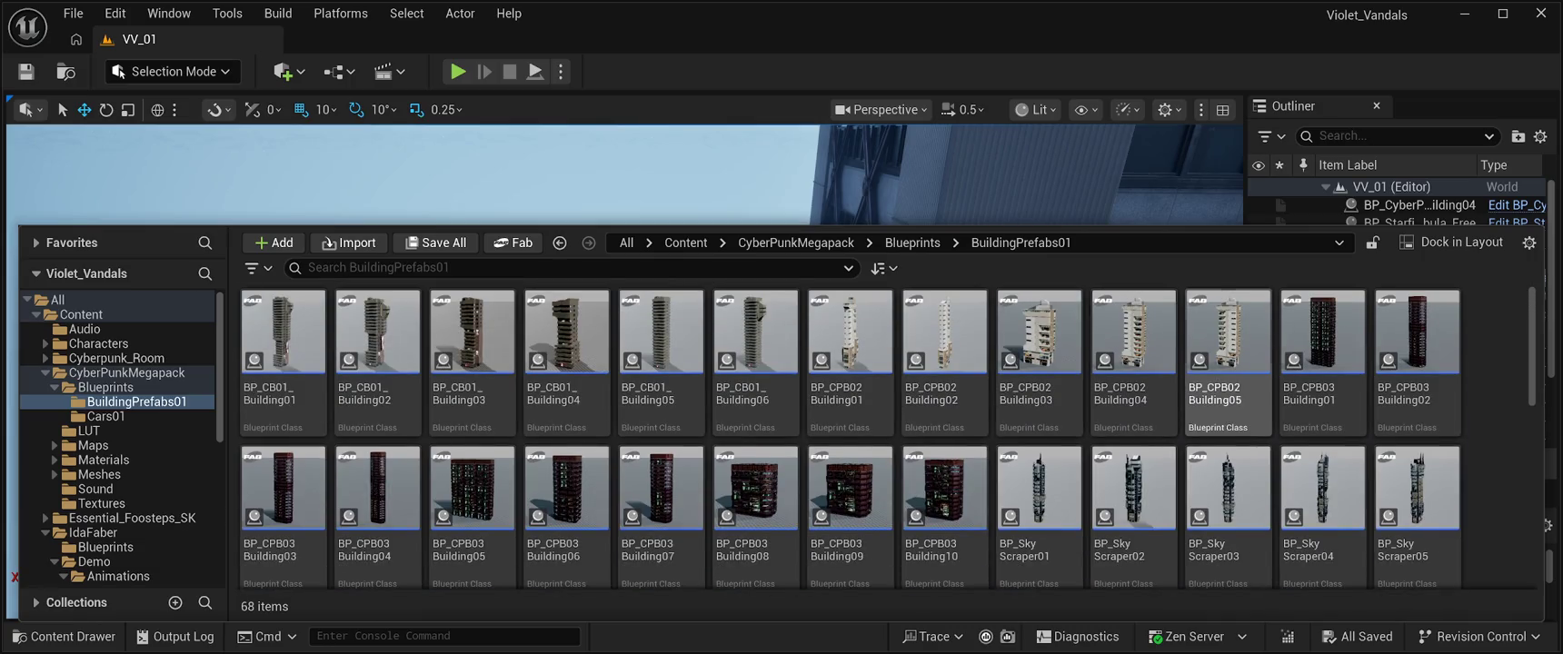
scroll(945, 437, down, 5)
scroll(945, 418, up, 4)
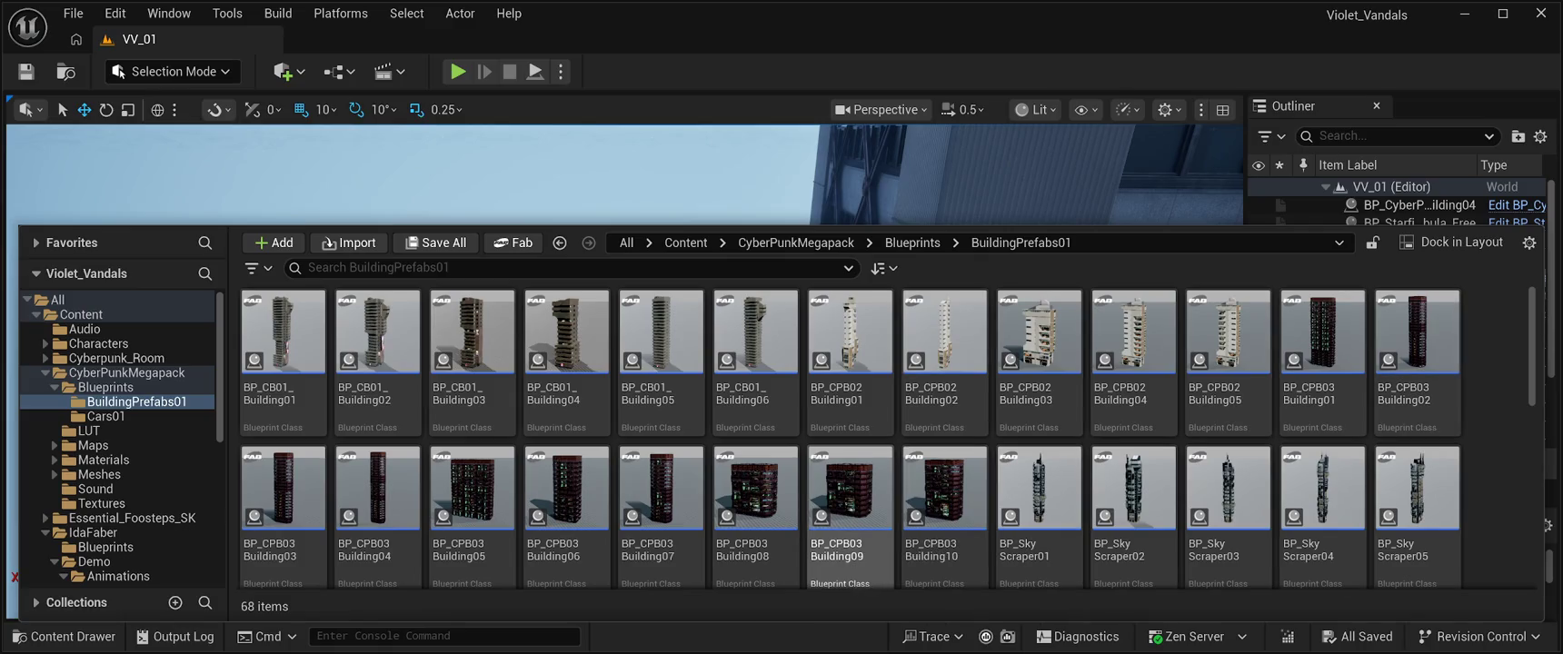
scroll(850, 509, down, 3)
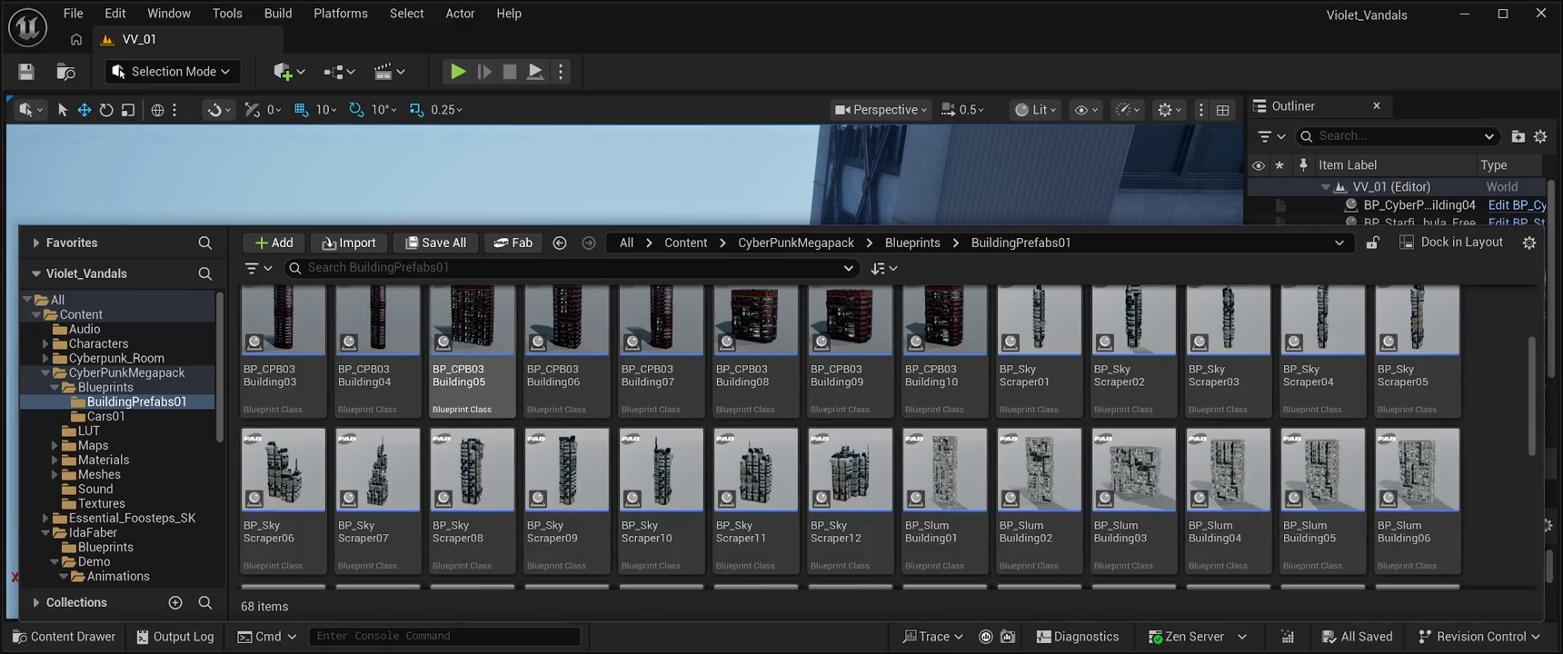
drag(473, 328, 908, 186)
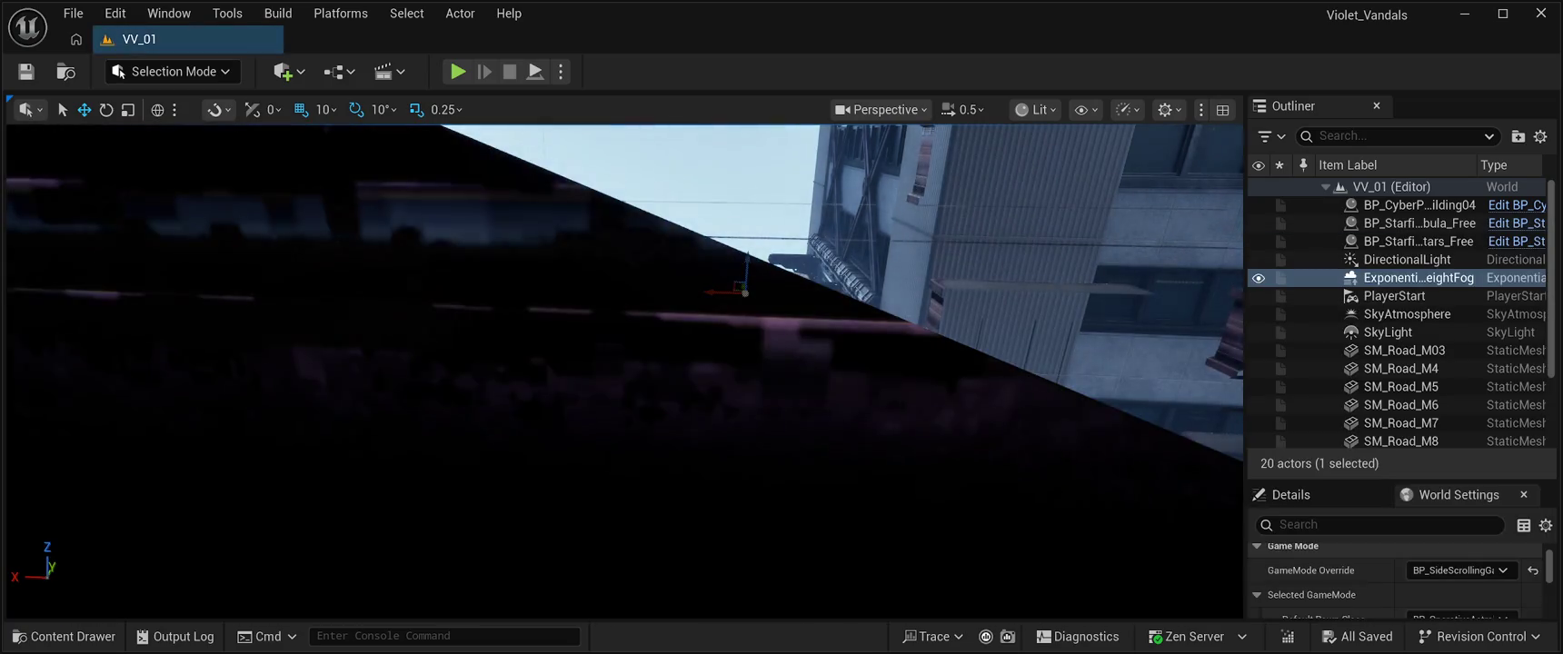
Step: Orbit around the new BP_CPB03Building05 tower to inspect it, then save the level
scroll(625, 371, down, 5)
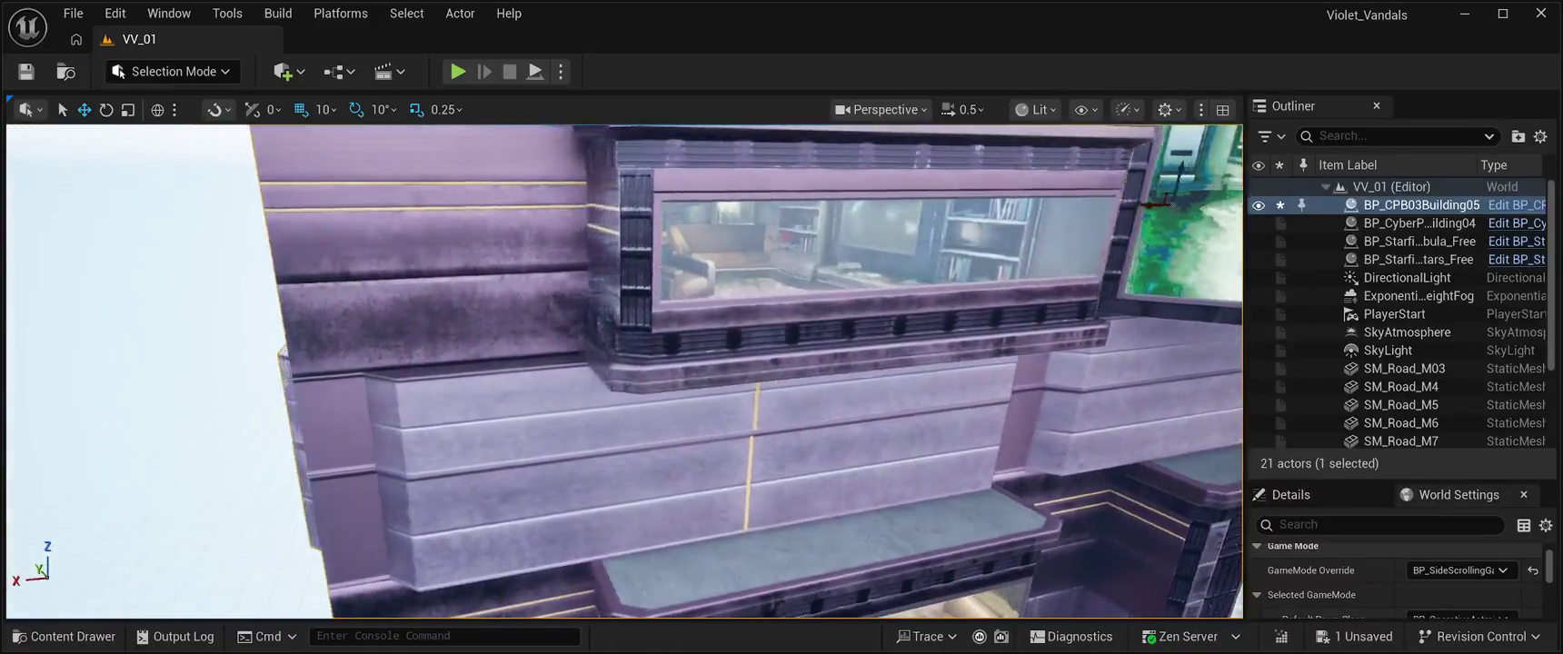
mouse_move(624, 372)
mouse_down()
mouse_move(473, 349)
mouse_move(455, 404)
mouse_move(408, 425)
mouse_up()
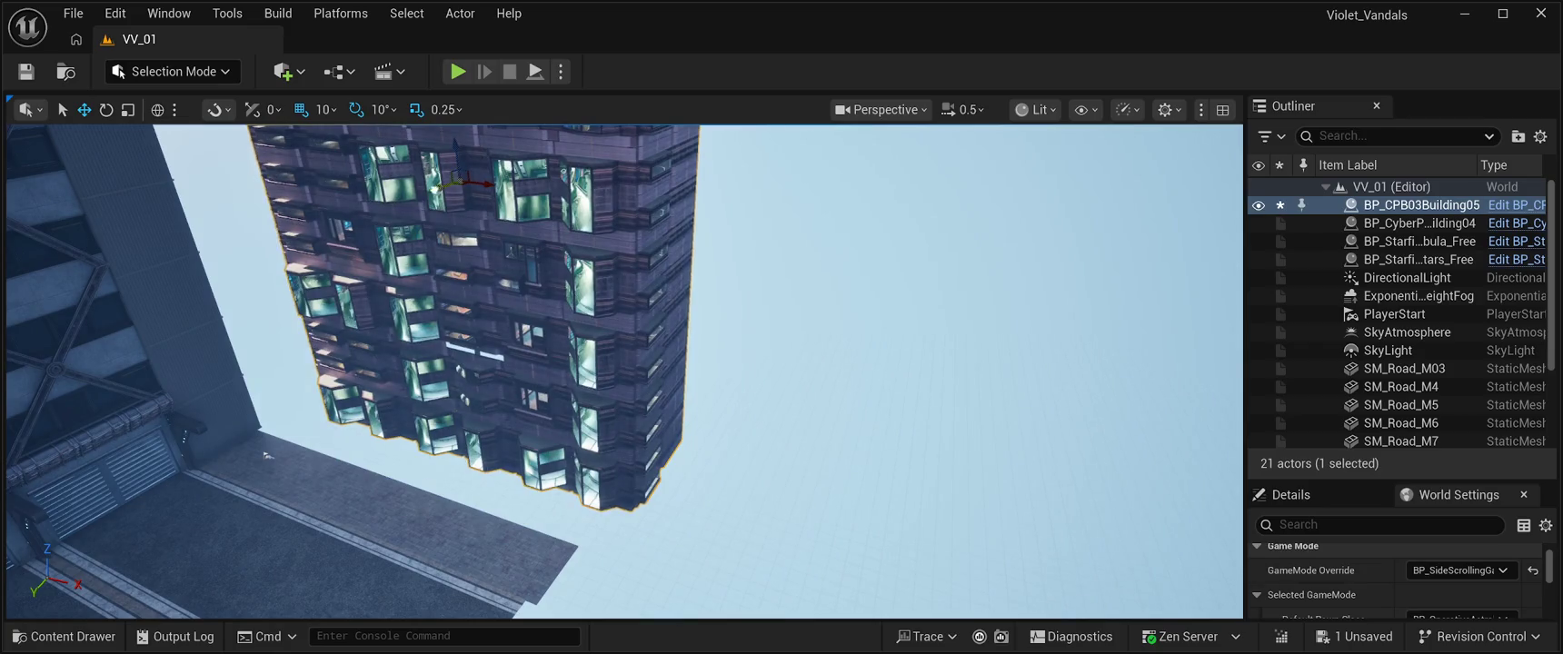
drag(408, 426, 393, 429)
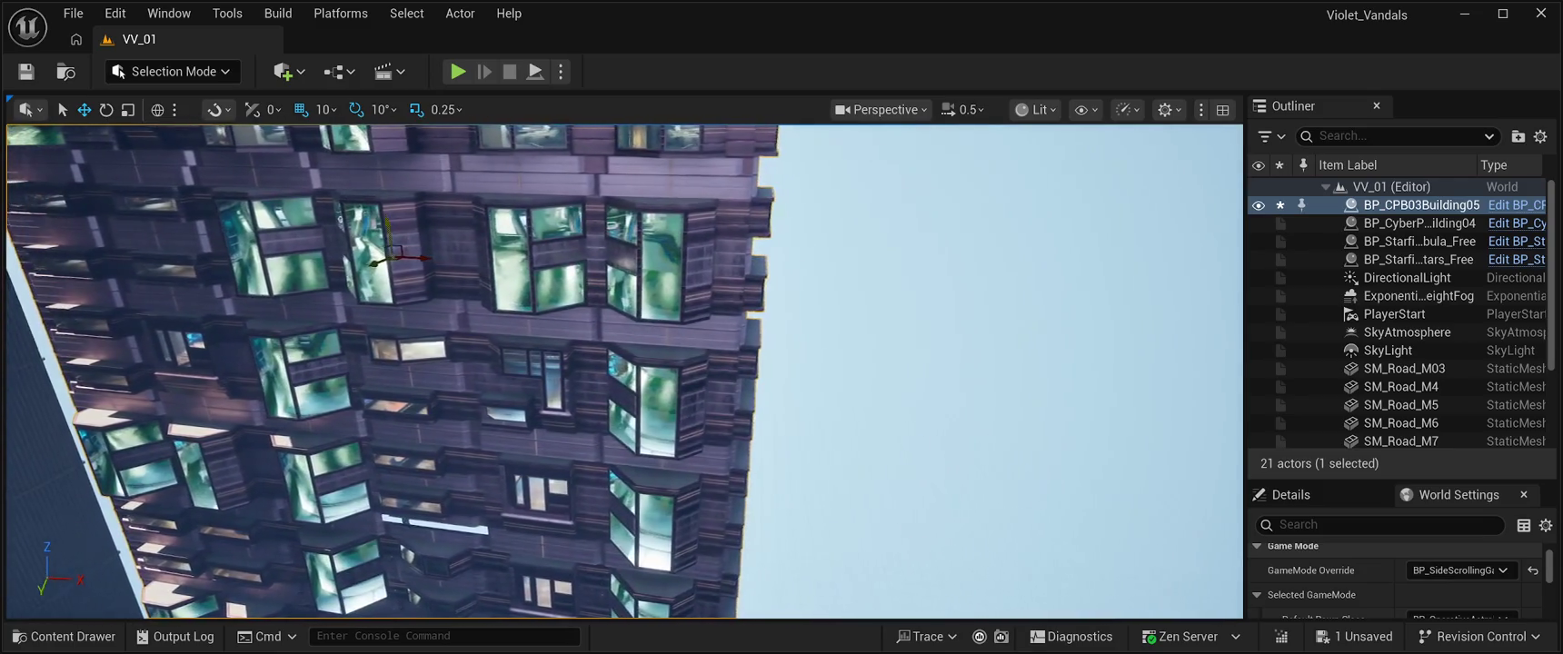
mouse_move(392, 429)
mouse_down()
mouse_move(307, 547)
mouse_move(429, 446)
mouse_move(174, 516)
mouse_up()
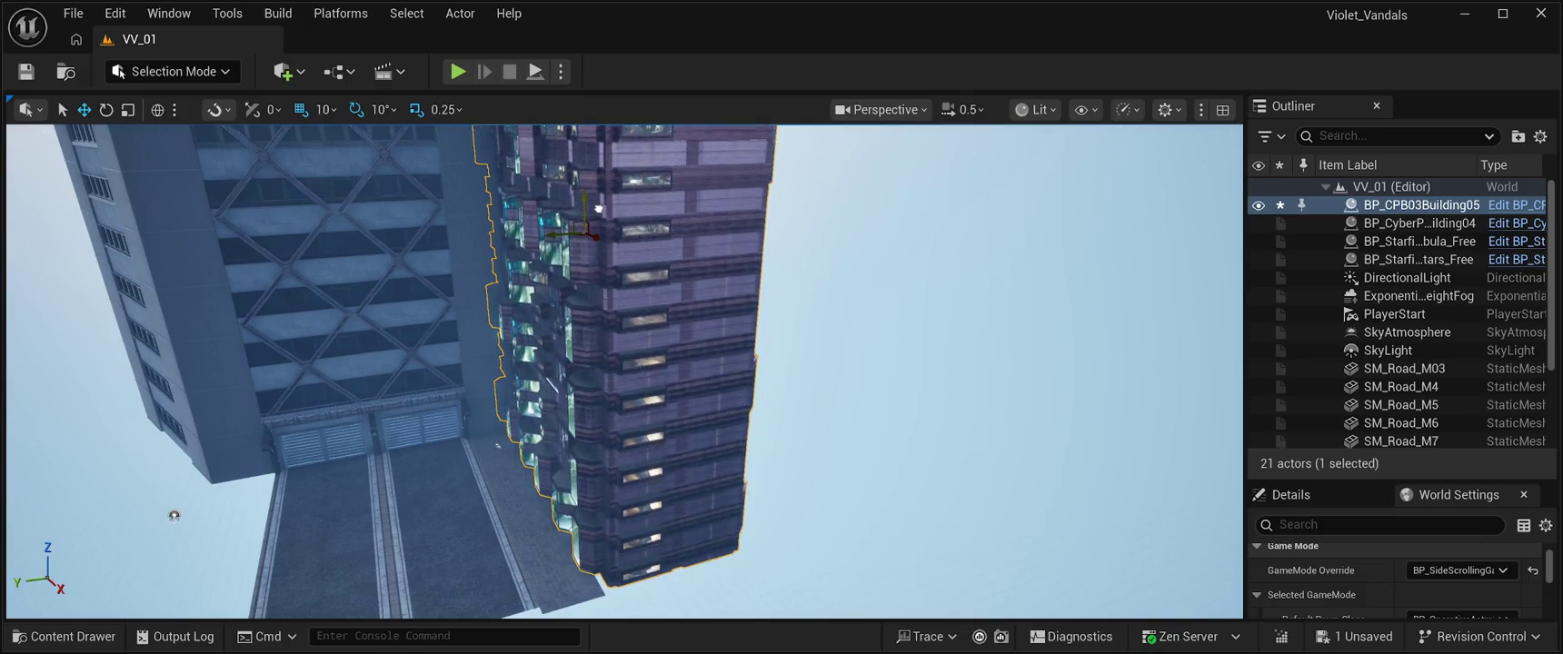
drag(173, 515, 318, 489)
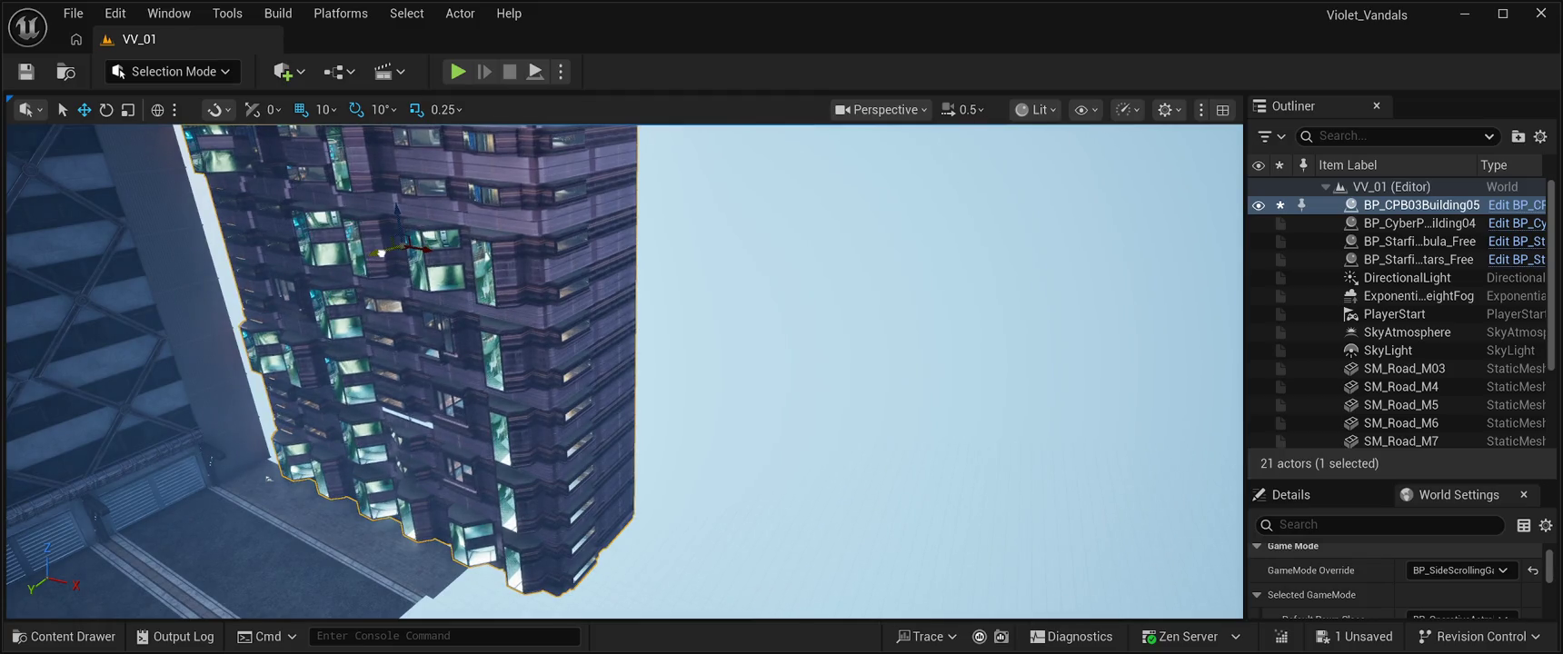
drag(318, 489, 609, 438)
drag(312, 449, 316, 451)
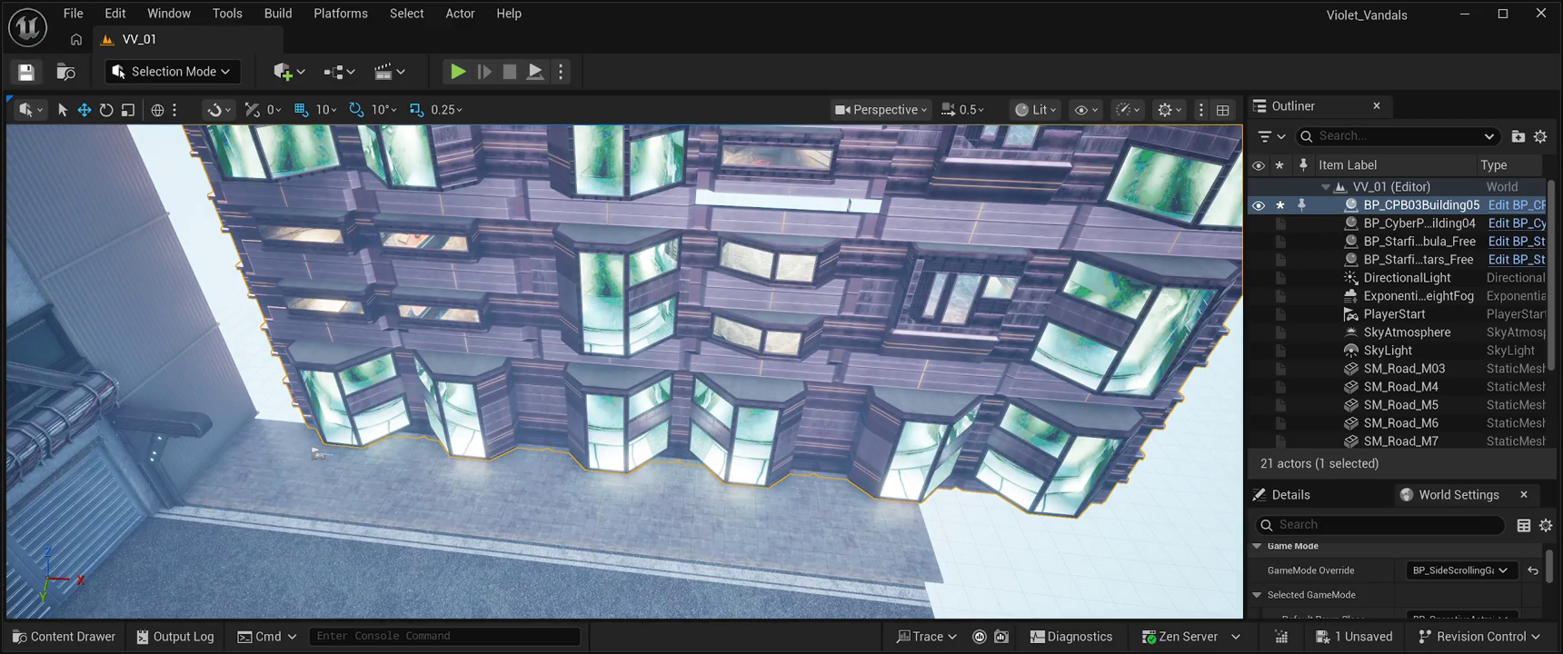
key(ctrl+s)
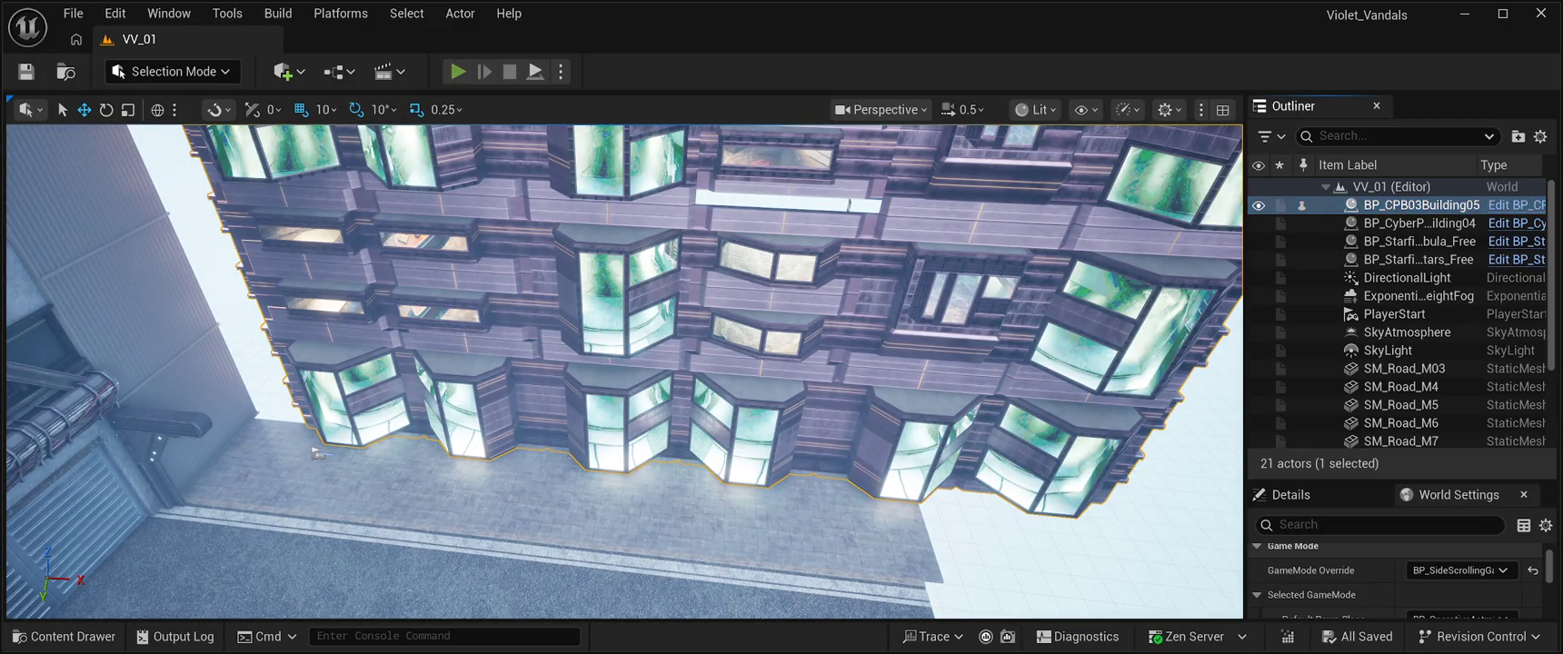
key(alt+p)
key(d)
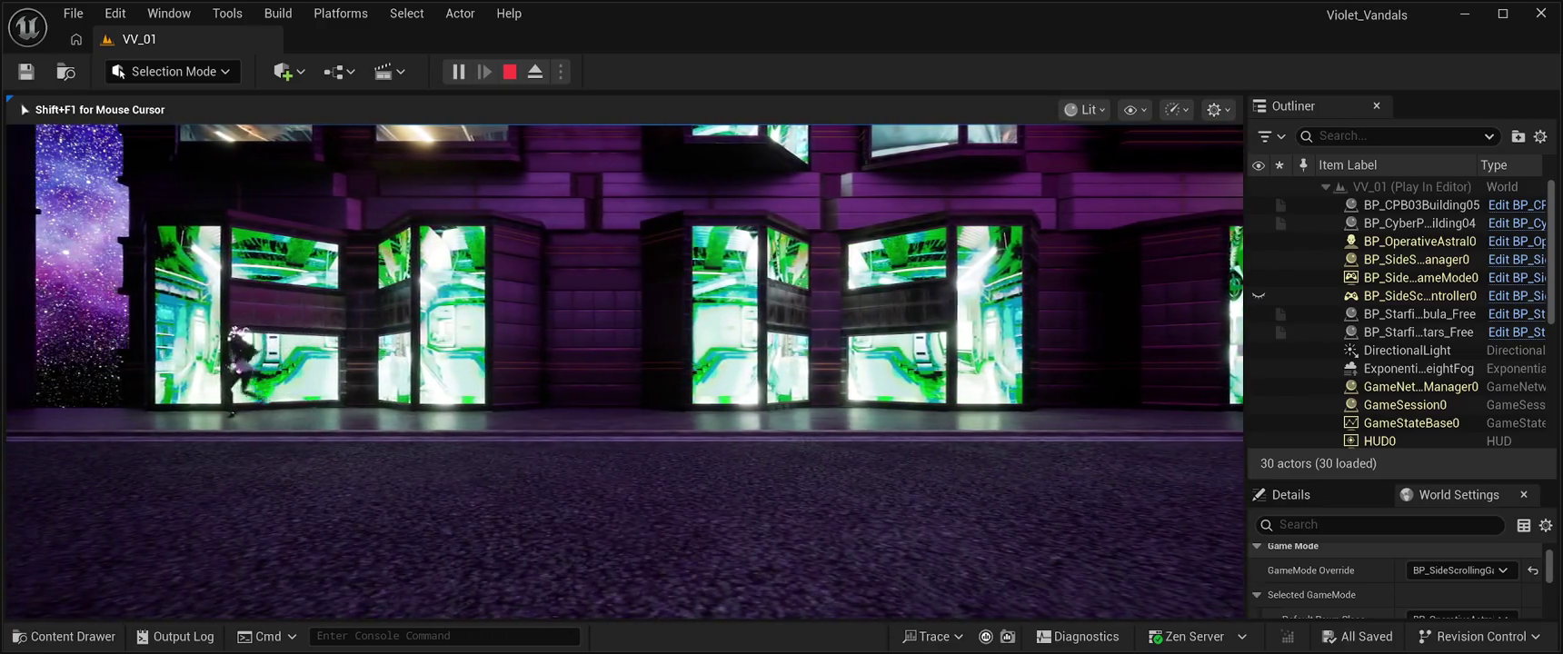
key(Escape)
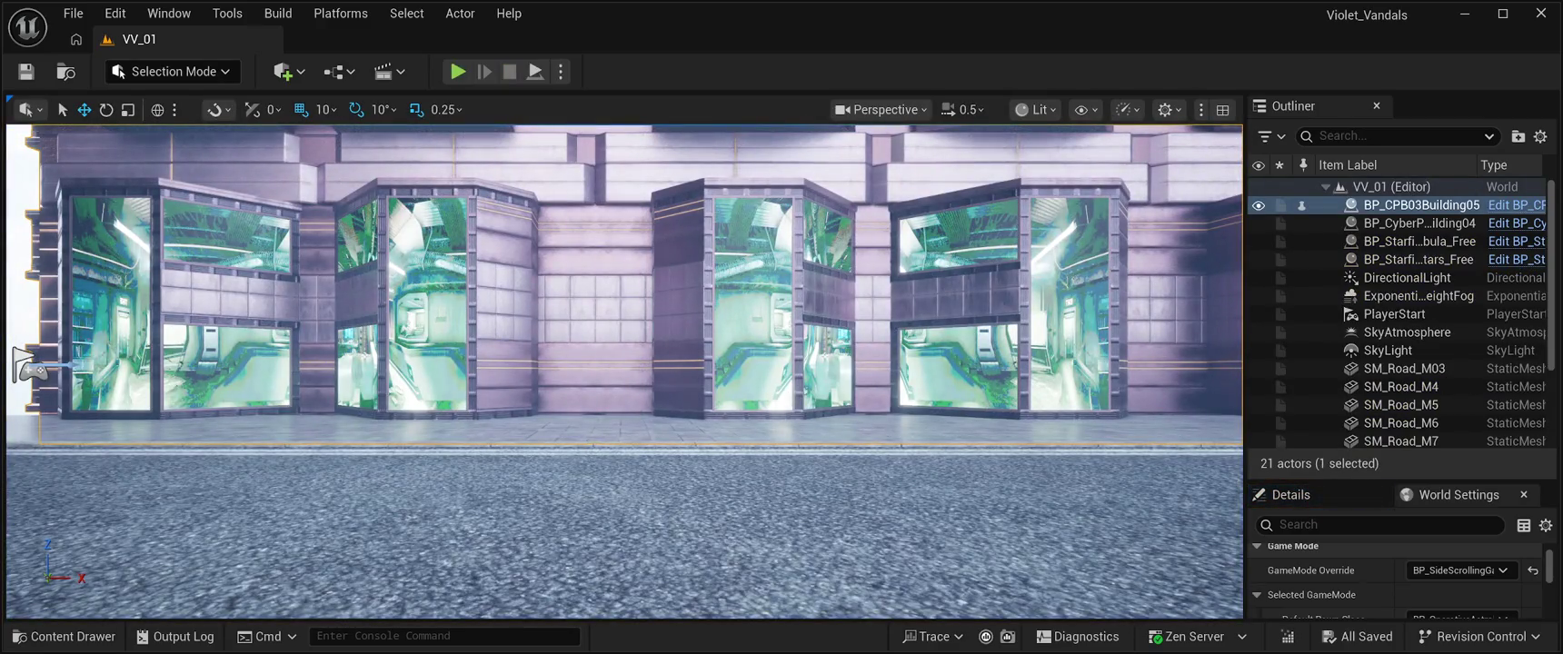
key(f)
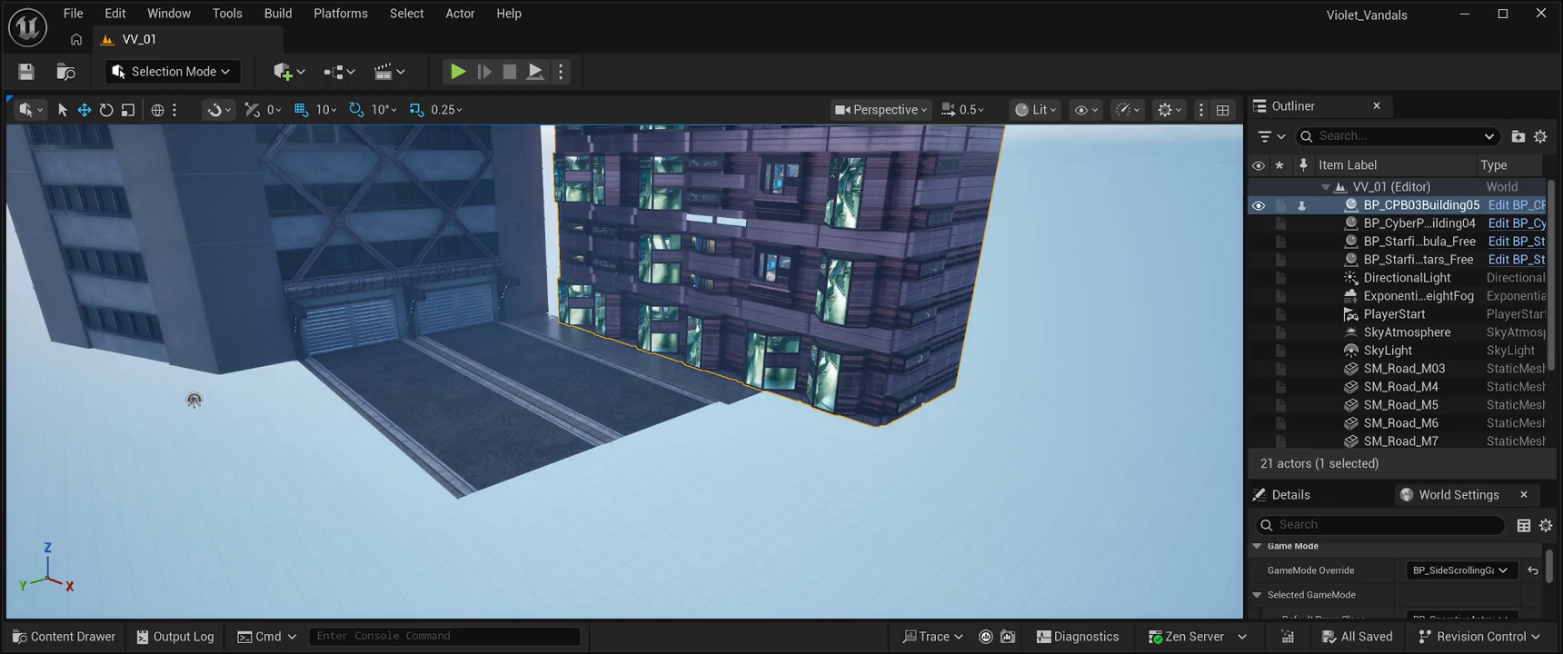
Step: Delete road pieces SM_Road_M8, SM_Road_M5 and SM_Road_M4 from the viewport
click(490, 436)
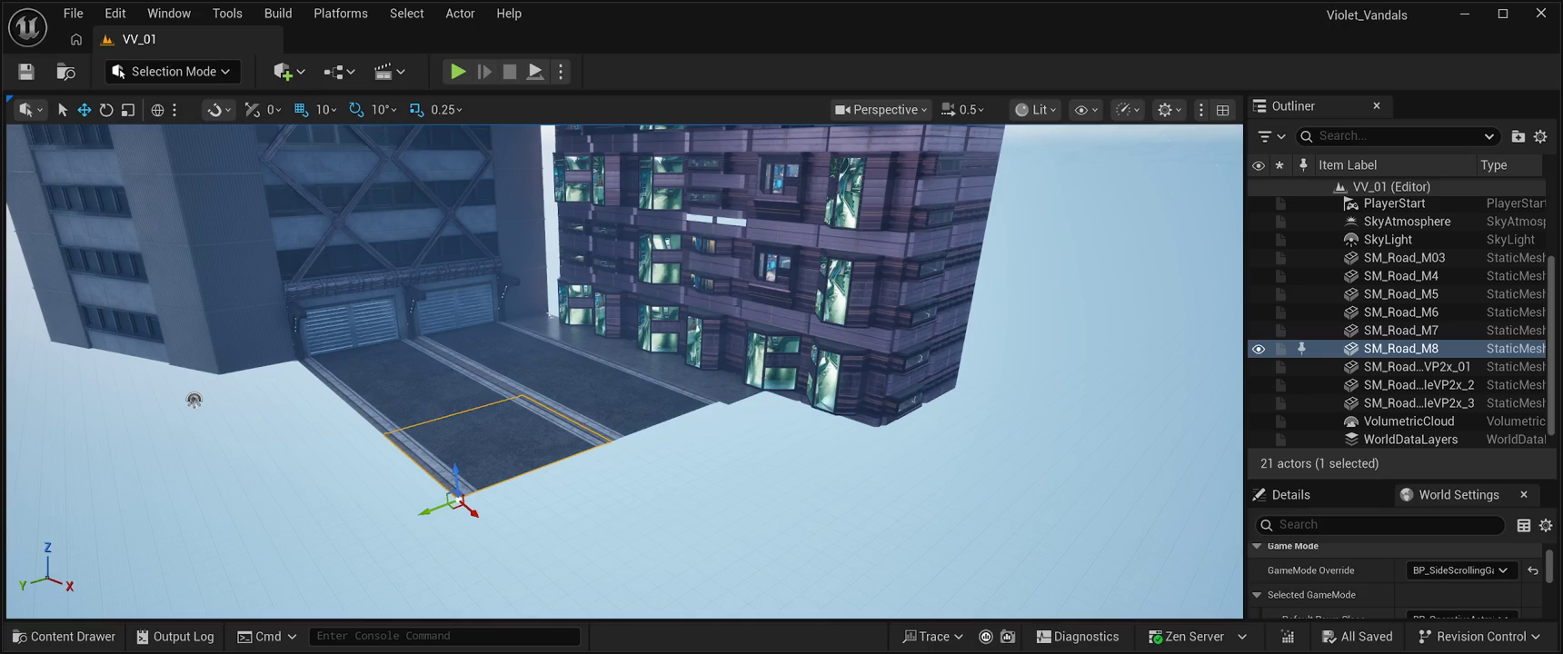
key(Delete)
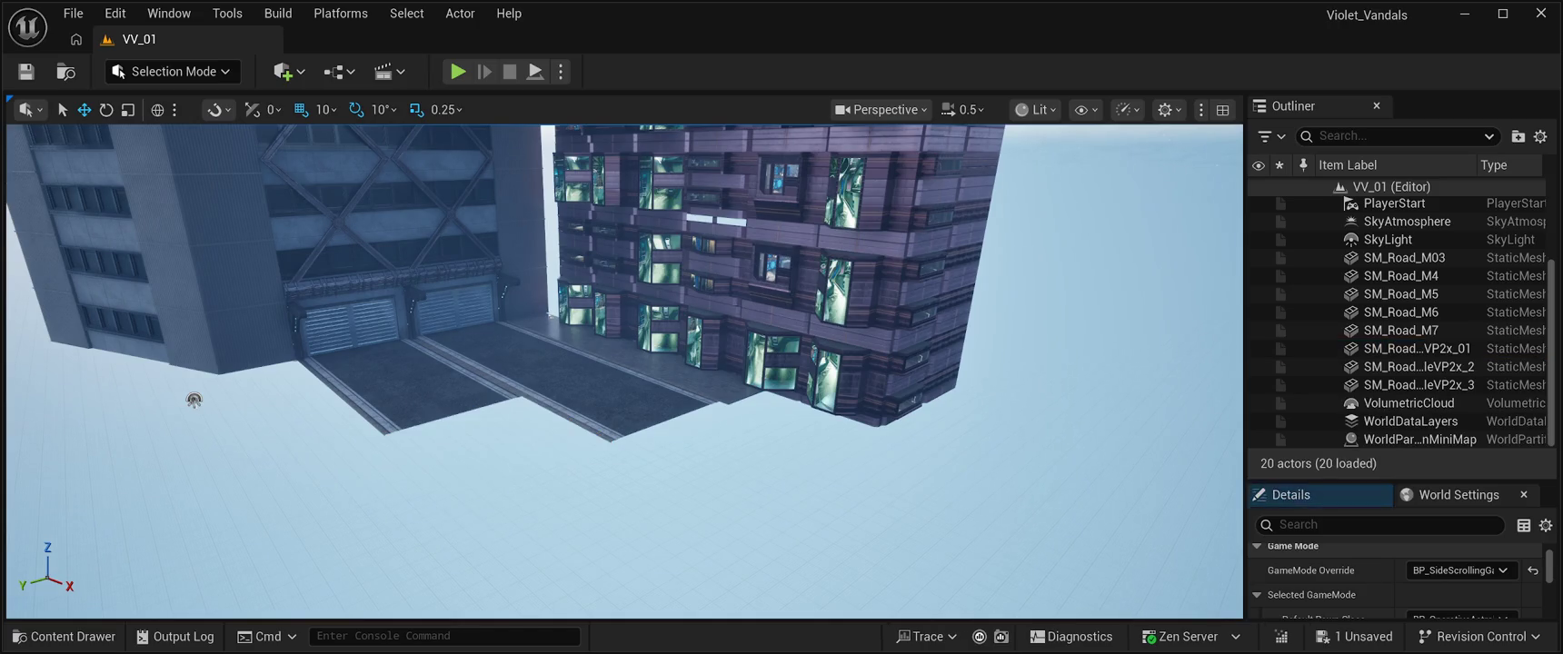
click(427, 400)
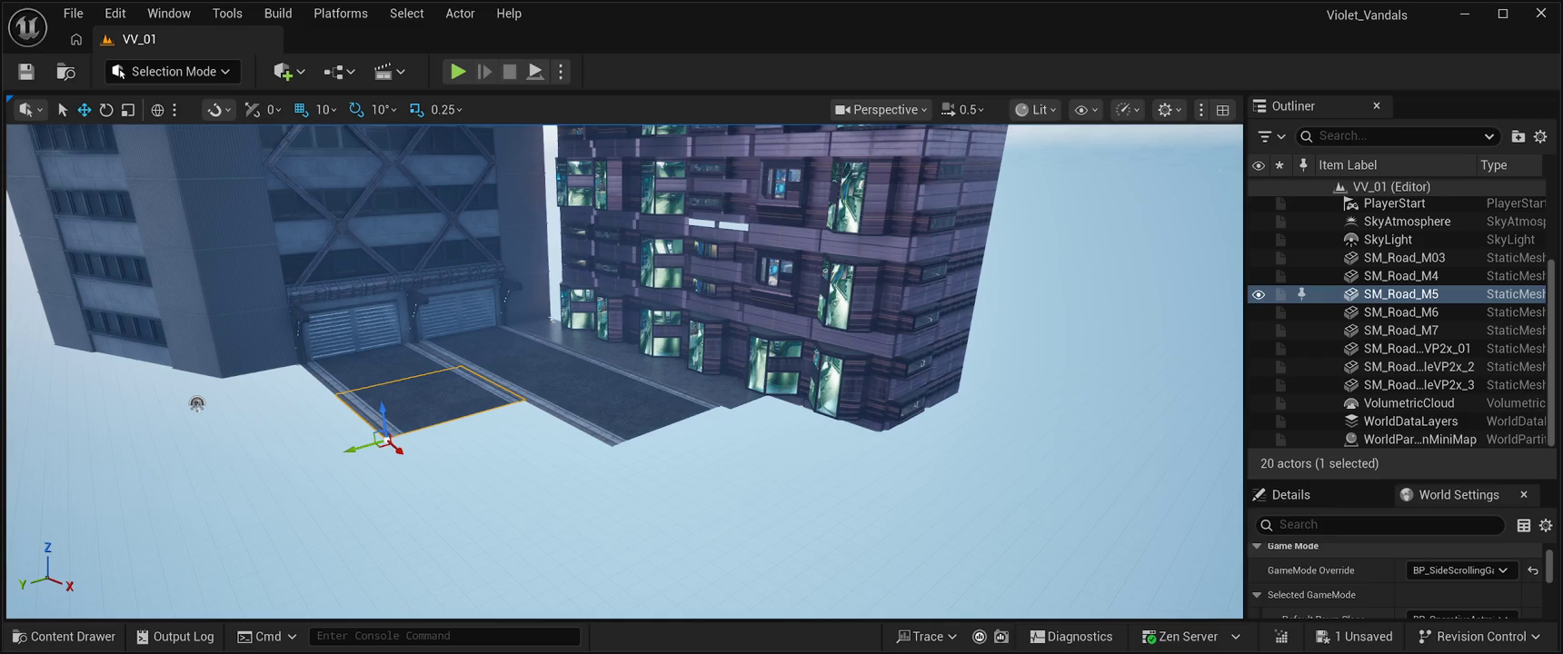
key(Delete)
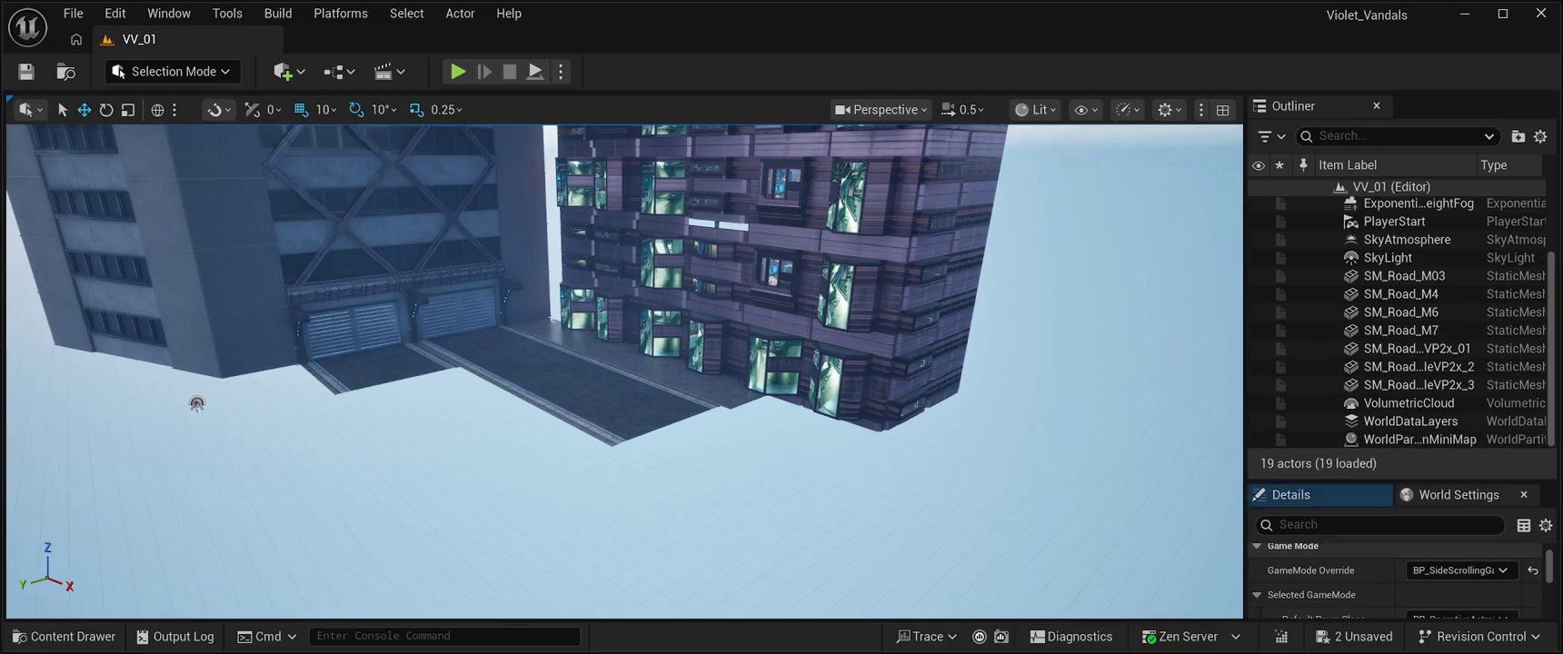
click(377, 368)
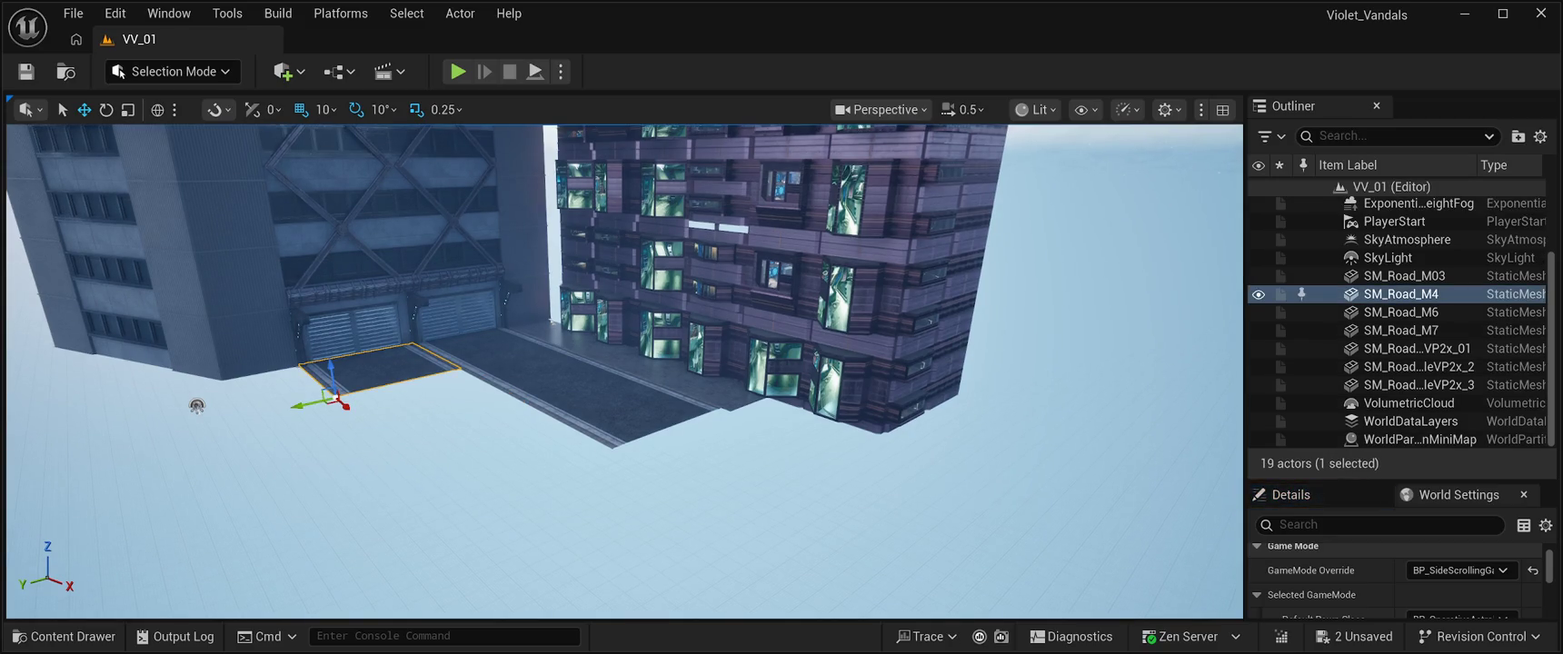
key(Delete)
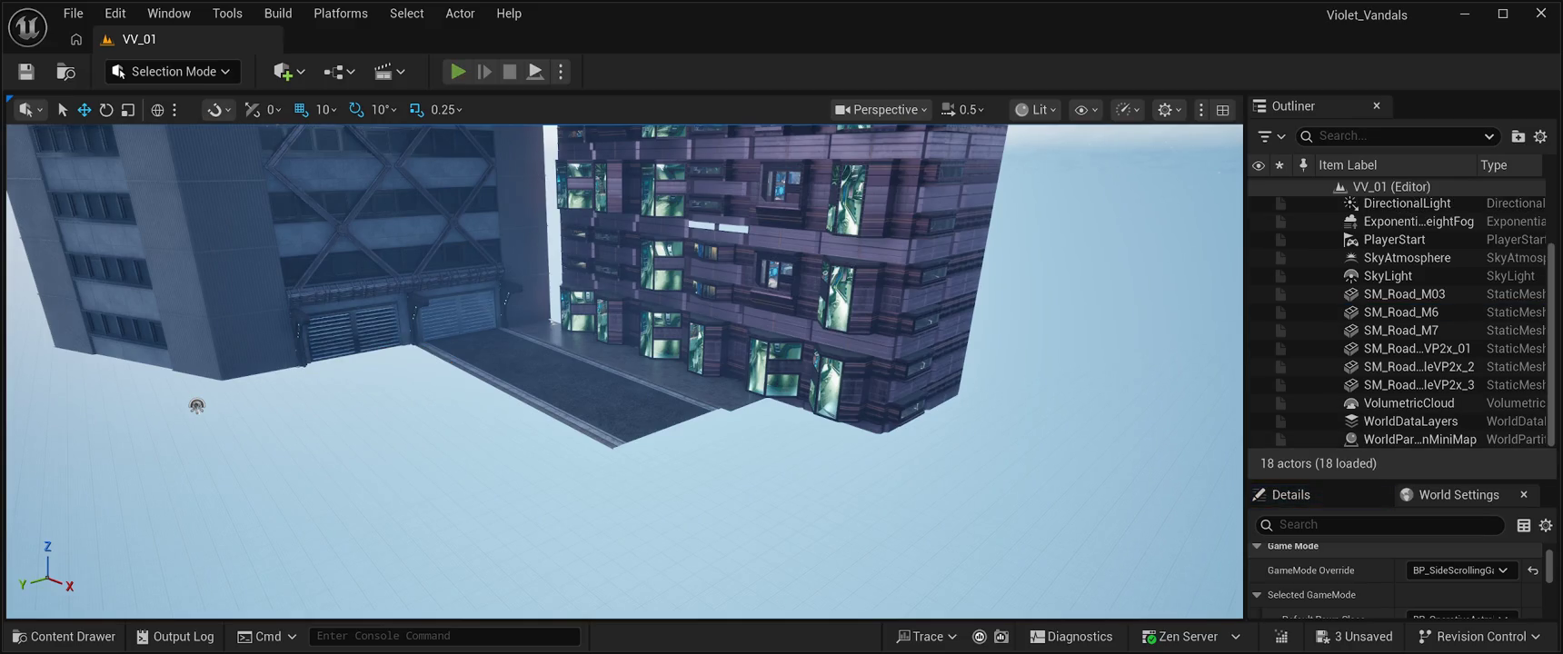
Step: Test-play by running right, then stop and select the pavement piece in front of the tower
key(alt+p)
key(d)
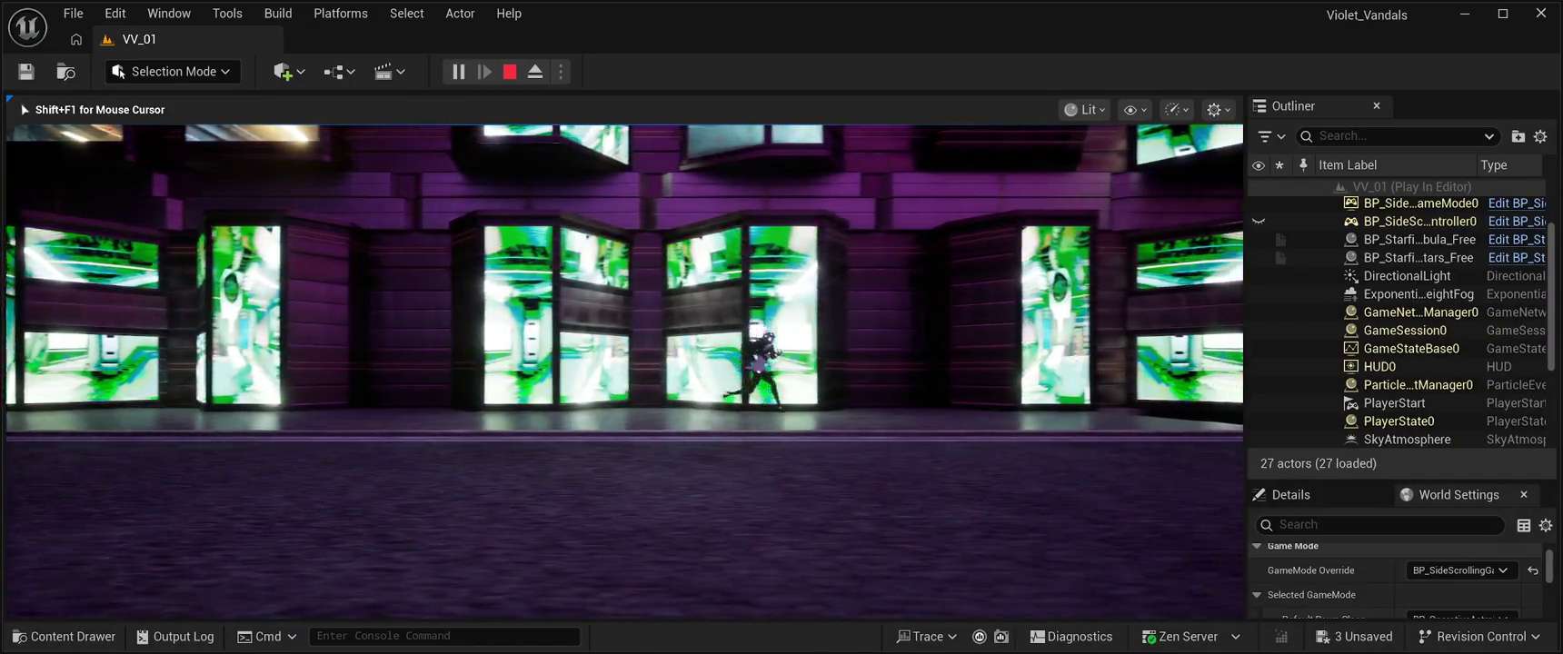
key(d)
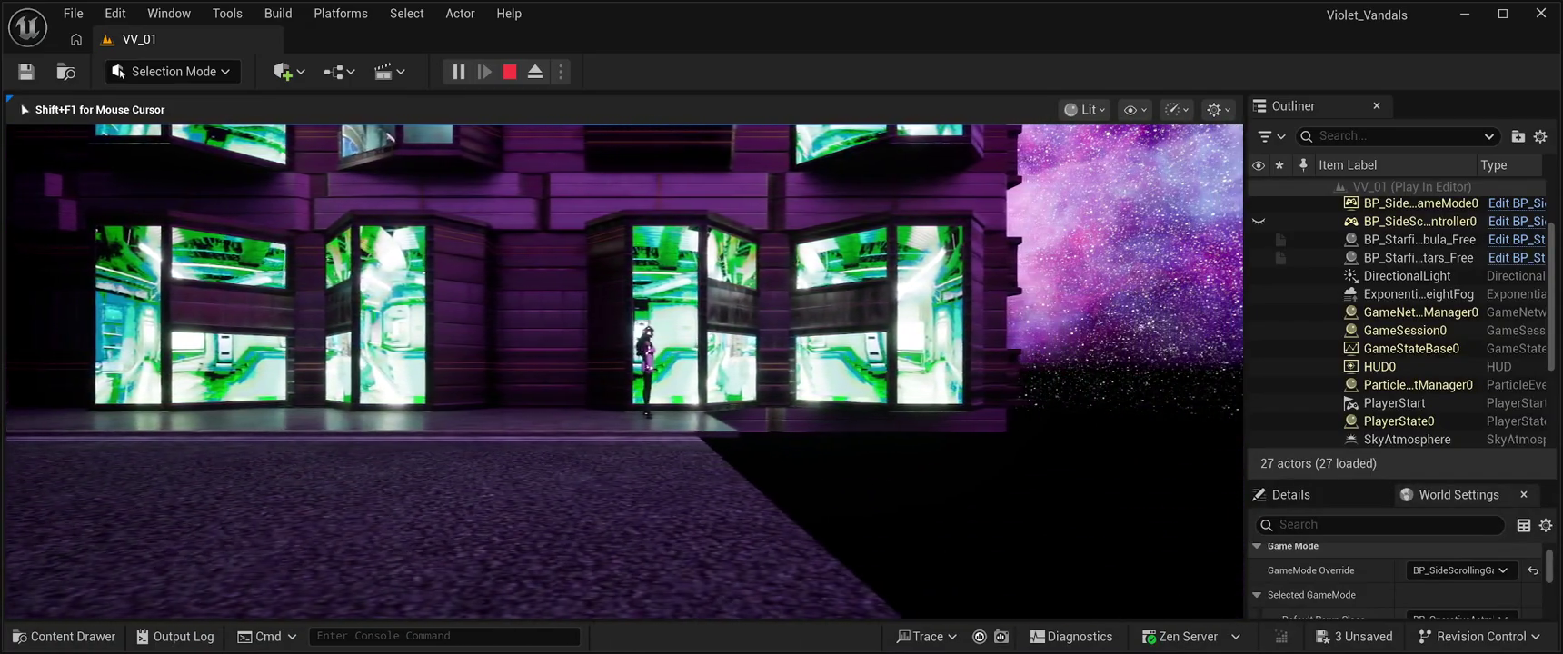
key(Escape)
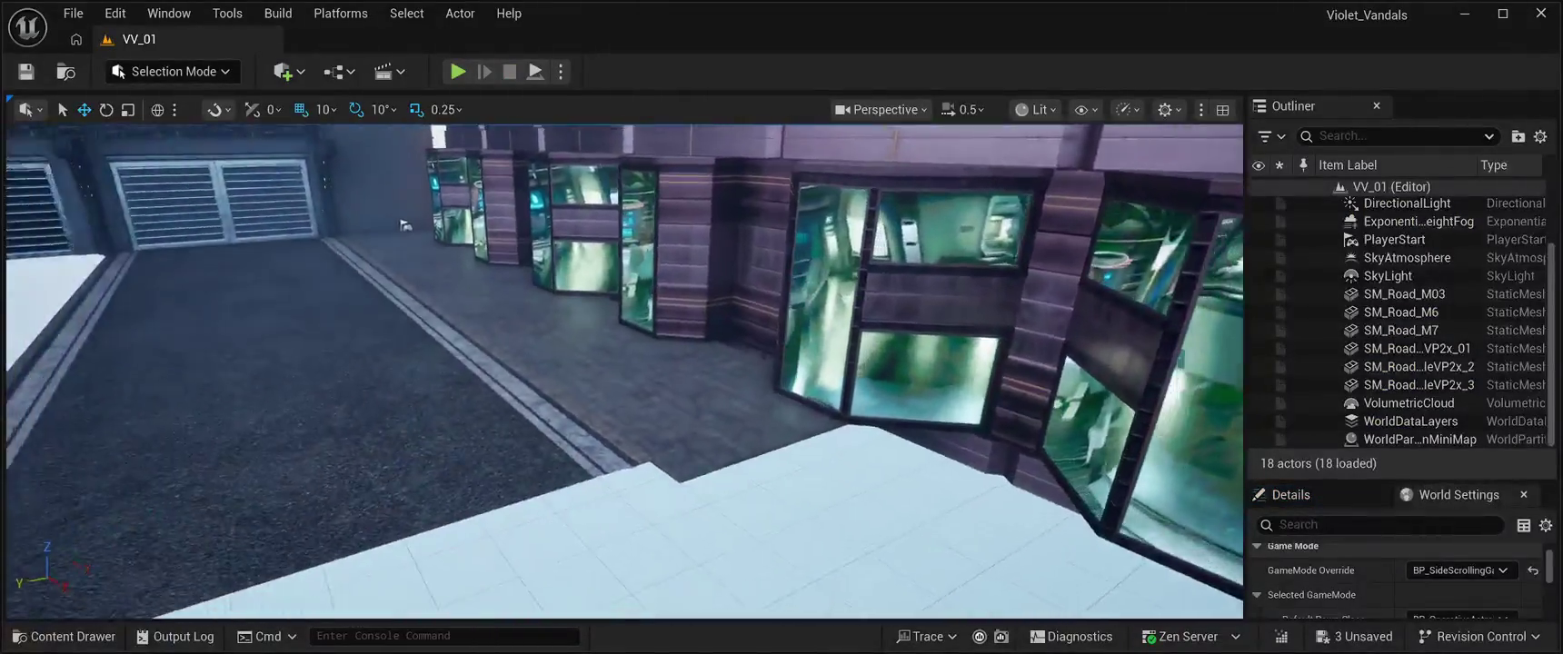
drag(405, 224, 563, 232)
click(609, 234)
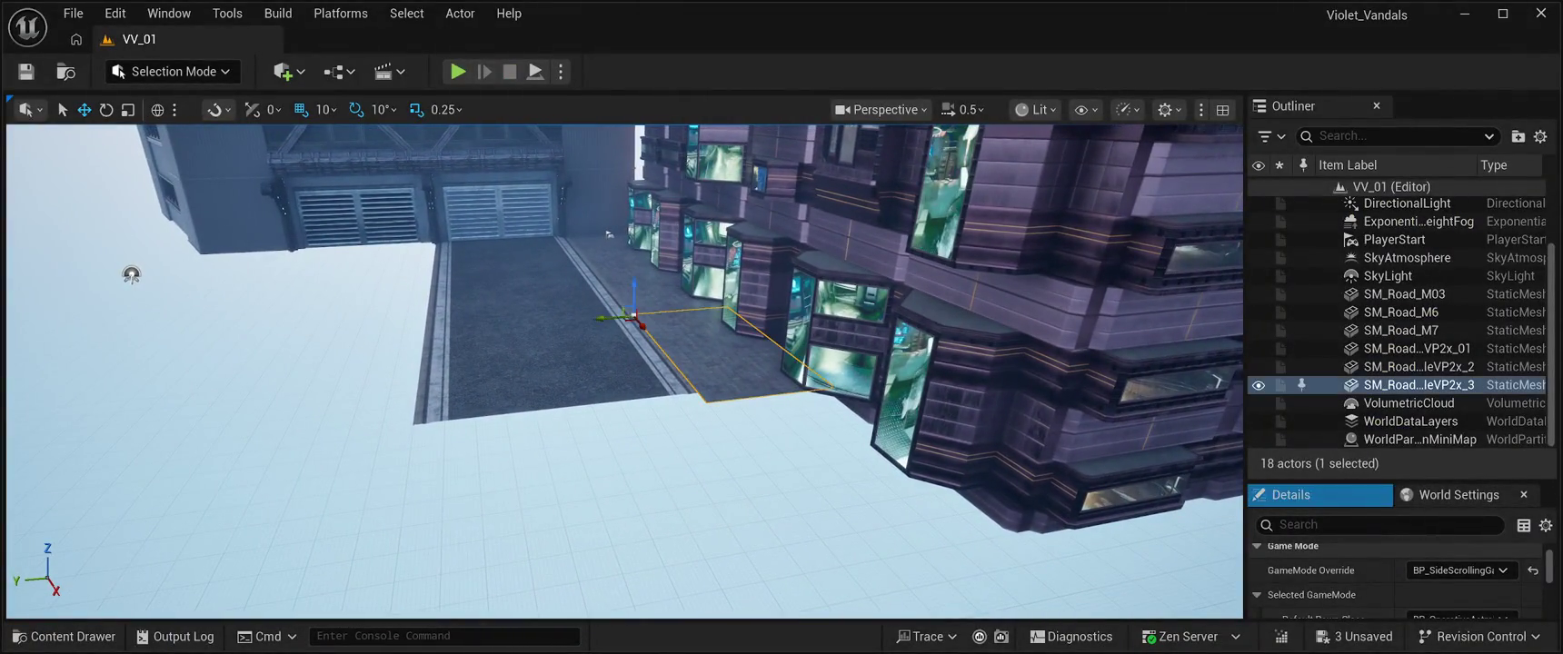
Step: Duplicate the selected pavement piece twice, sliding each copy right along the street
key(ctrl+d)
mouse_move(644, 330)
mouse_down()
mouse_move(713, 433)
mouse_move(636, 327)
mouse_move(624, 277)
mouse_move(714, 283)
mouse_up()
key(ctrl+d)
mouse_move(304, 413)
mouse_down()
mouse_move(701, 417)
mouse_move(650, 348)
mouse_move(336, 289)
mouse_up()
Step: Select five pavement pieces, duplicate them, and push the copies farther right
click(1417, 422)
ctrl+click(1417, 440)
ctrl+click(337, 289)
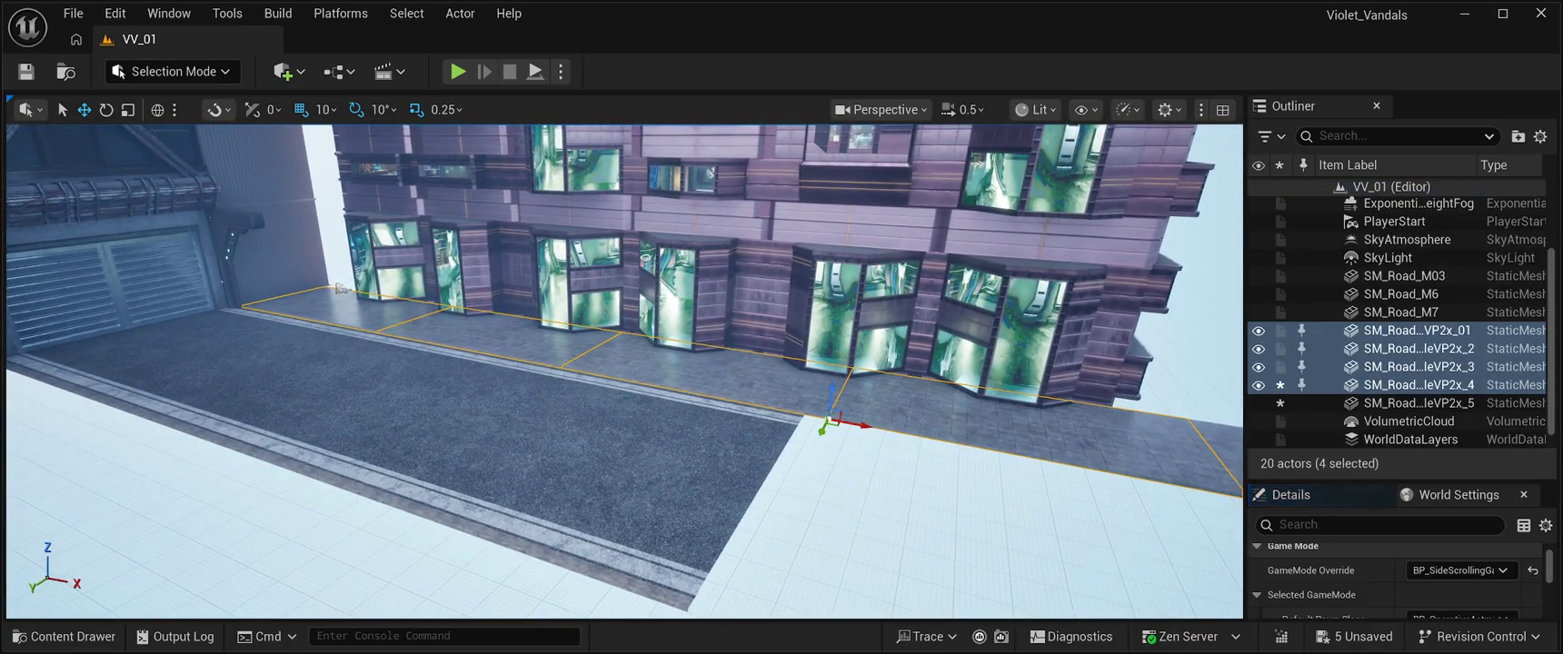
key(f)
ctrl+click(1418, 402)
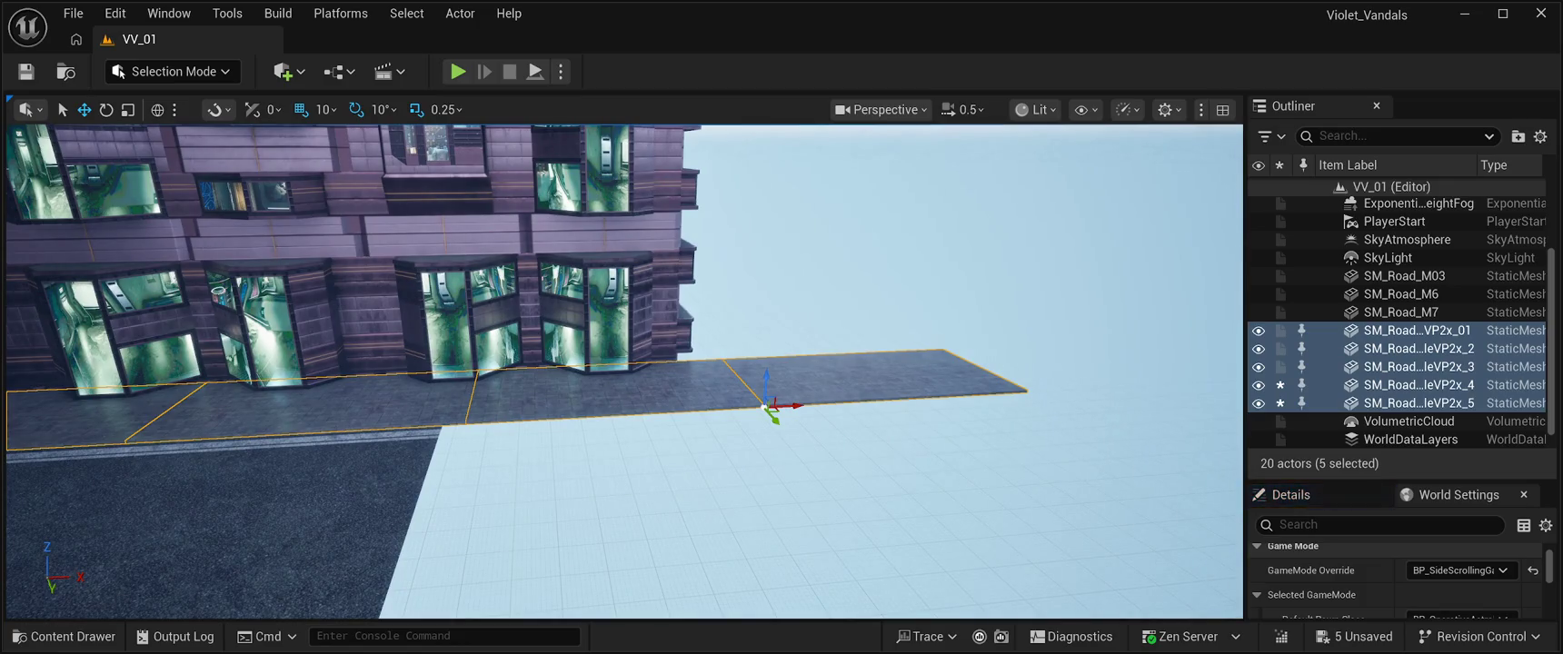
key(ctrl+d)
drag(771, 406, 1171, 382)
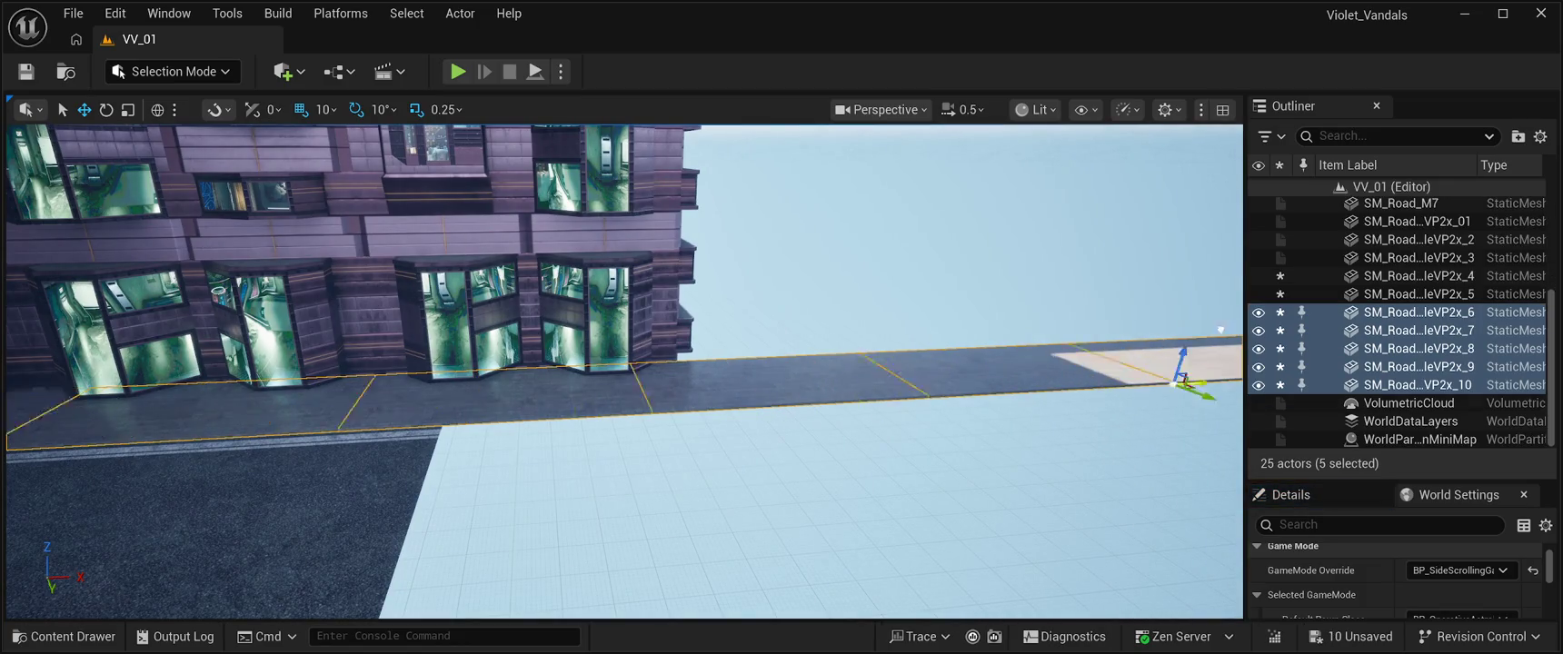
key(f)
mouse_move(700, 357)
mouse_down()
mouse_move(1006, 248)
mouse_move(934, 283)
mouse_up()
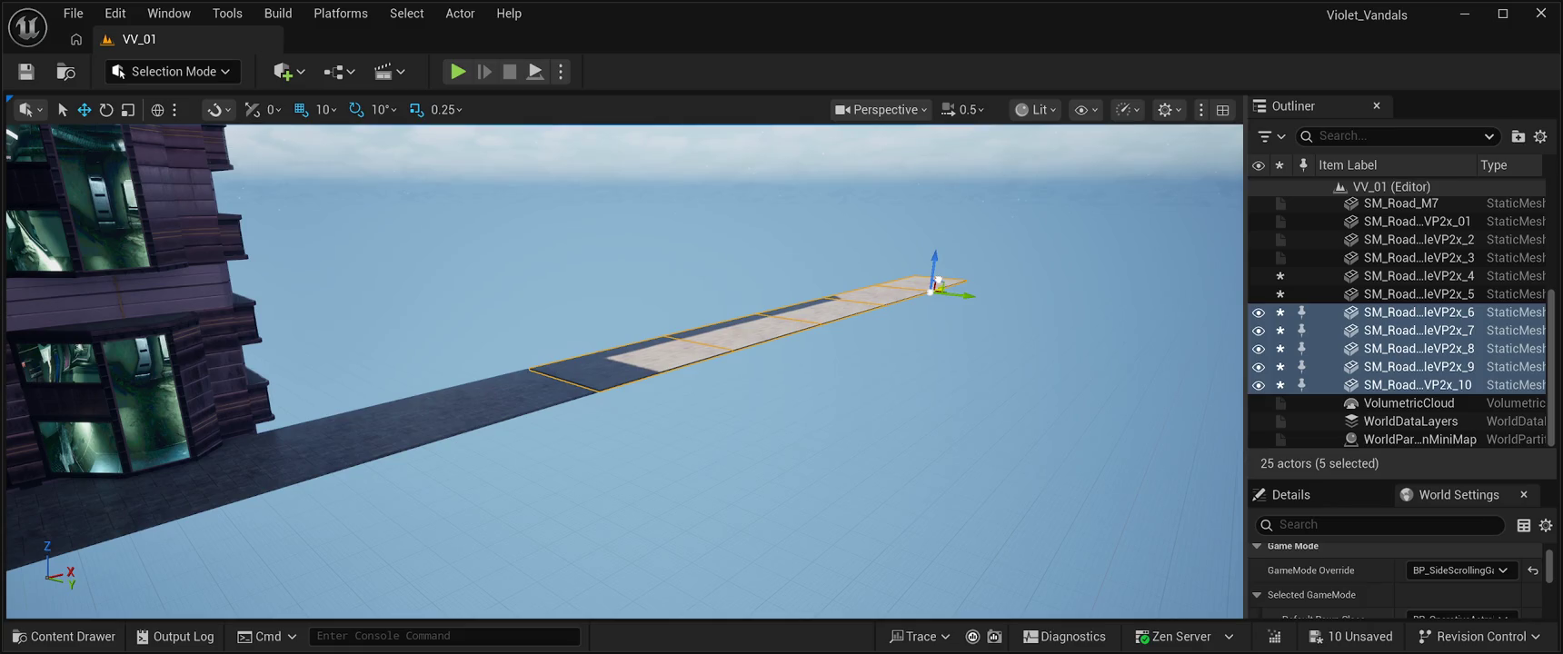
Step: Fly along the extended pavement to inspect the joins between pieces
drag(934, 289, 890, 209)
scroll(624, 371, down, 10)
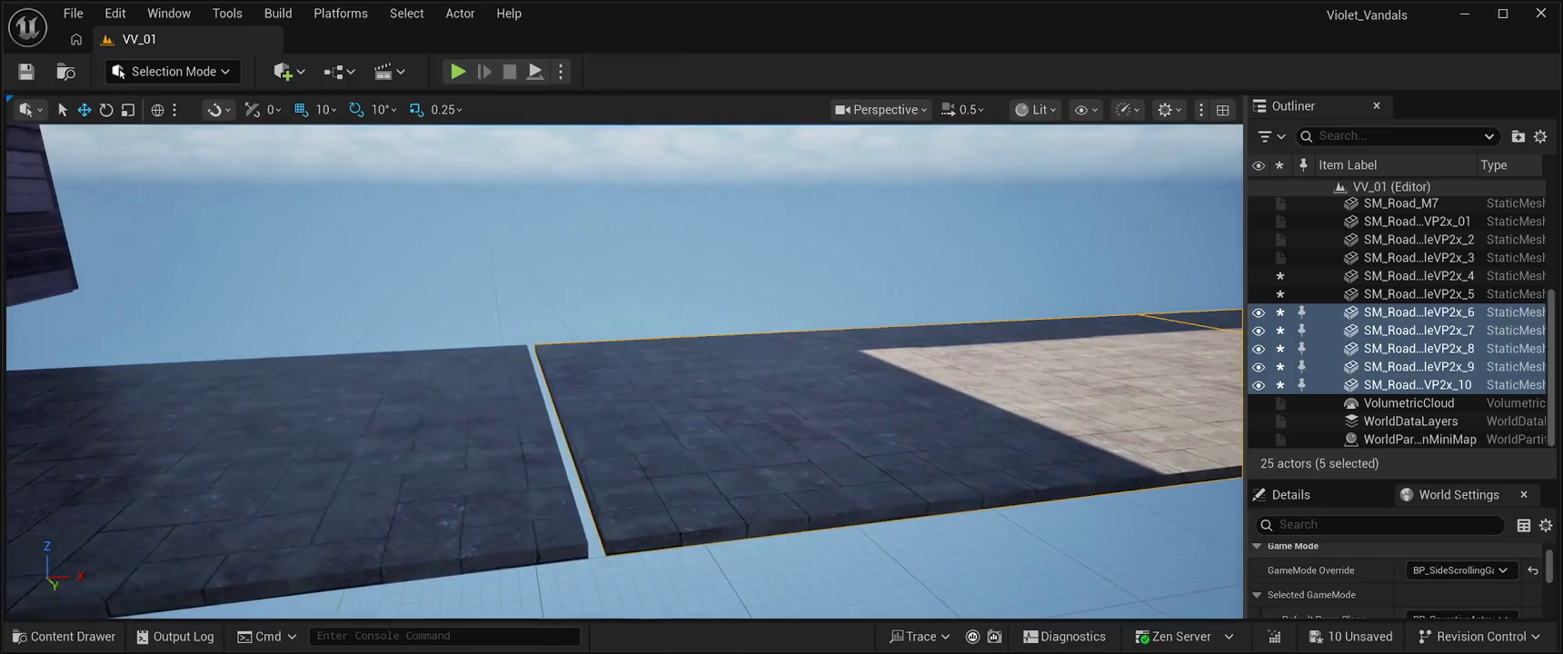
scroll(624, 371, up, 10)
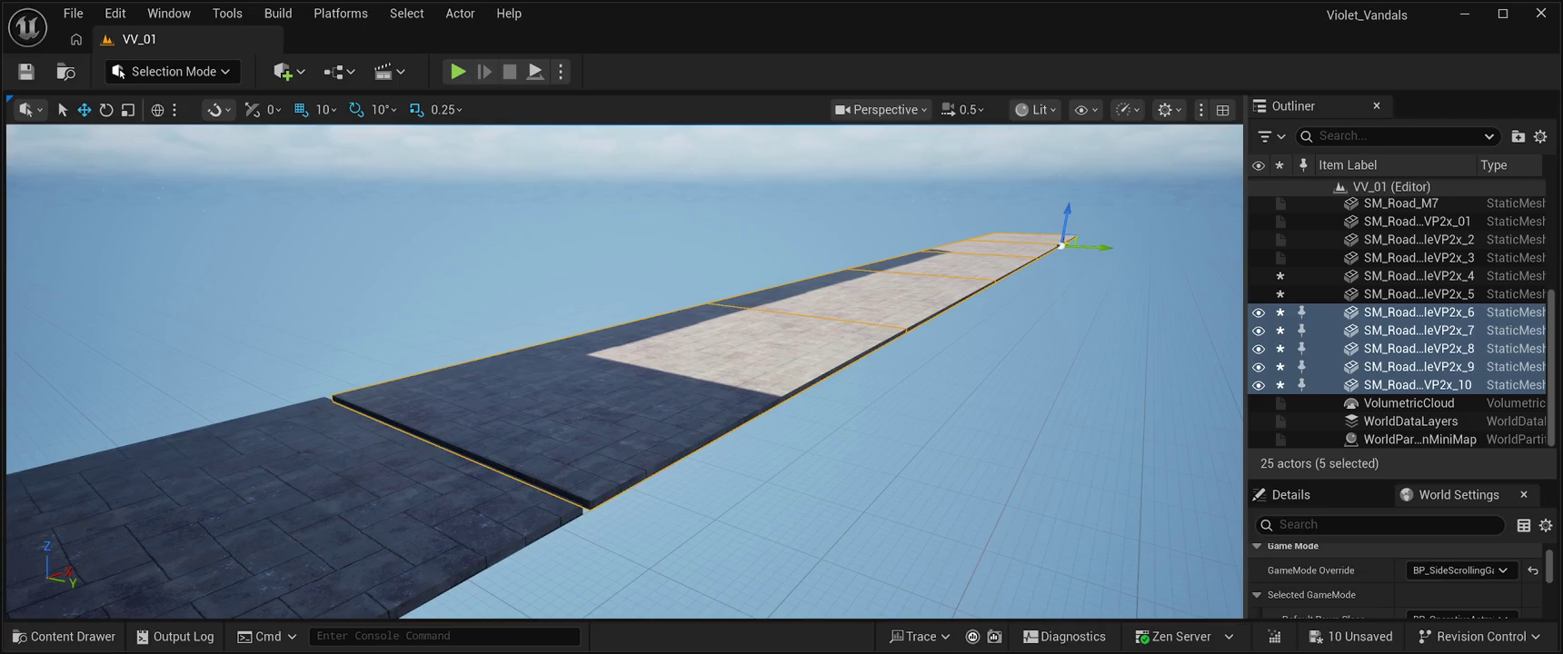
key(d)
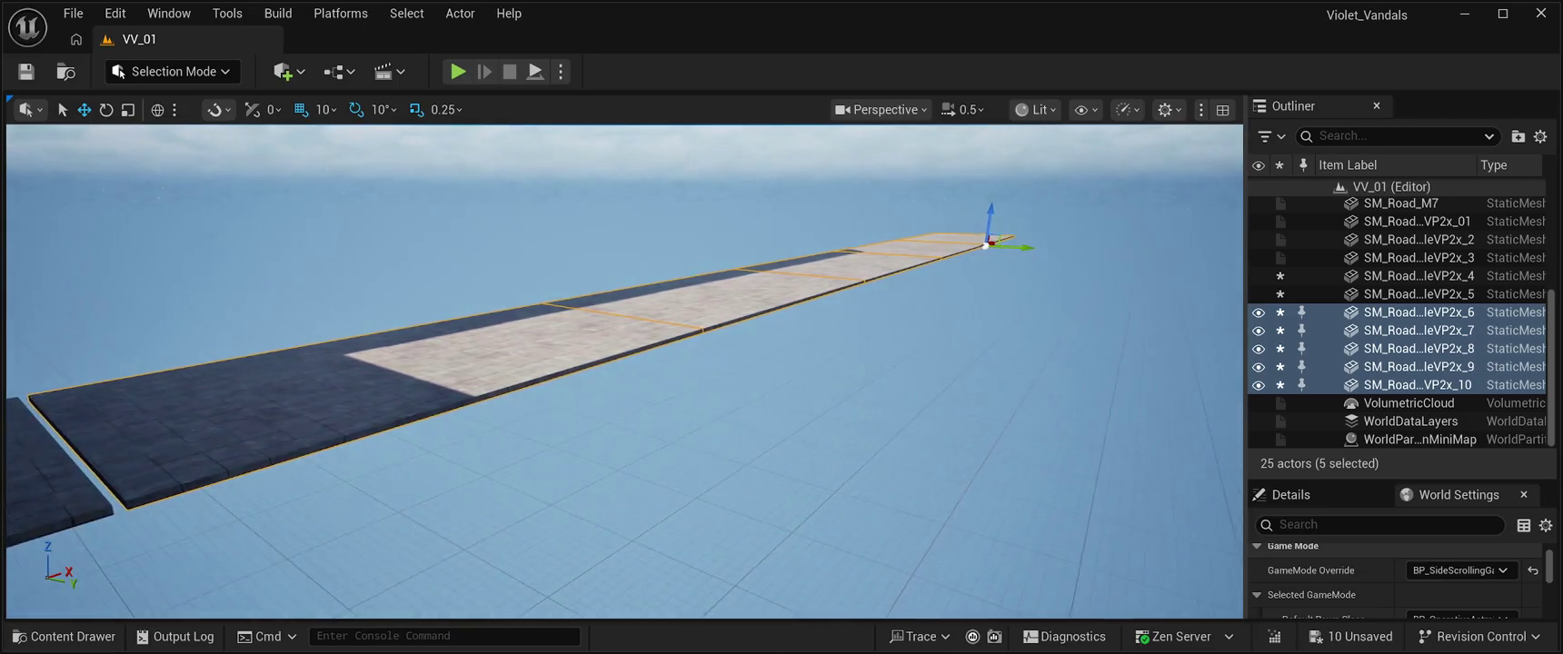
key(s)
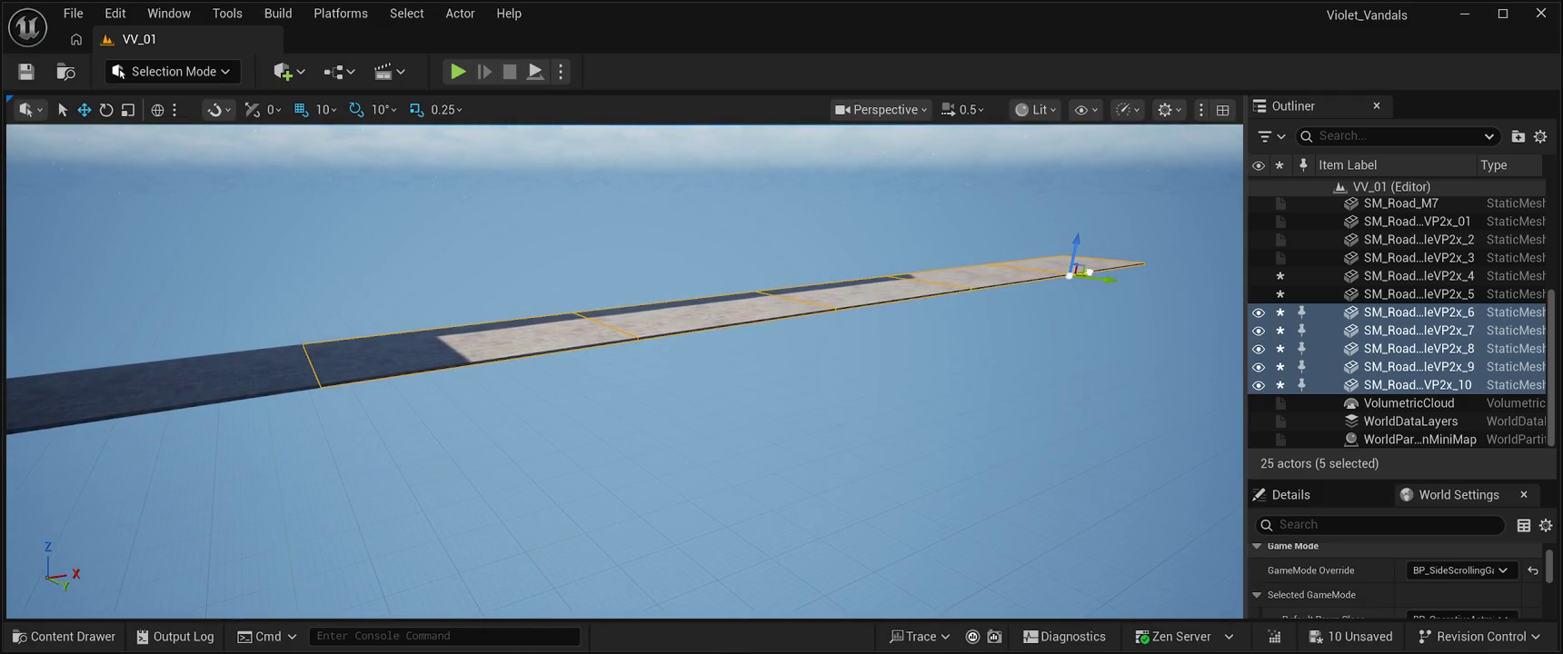
key(w)
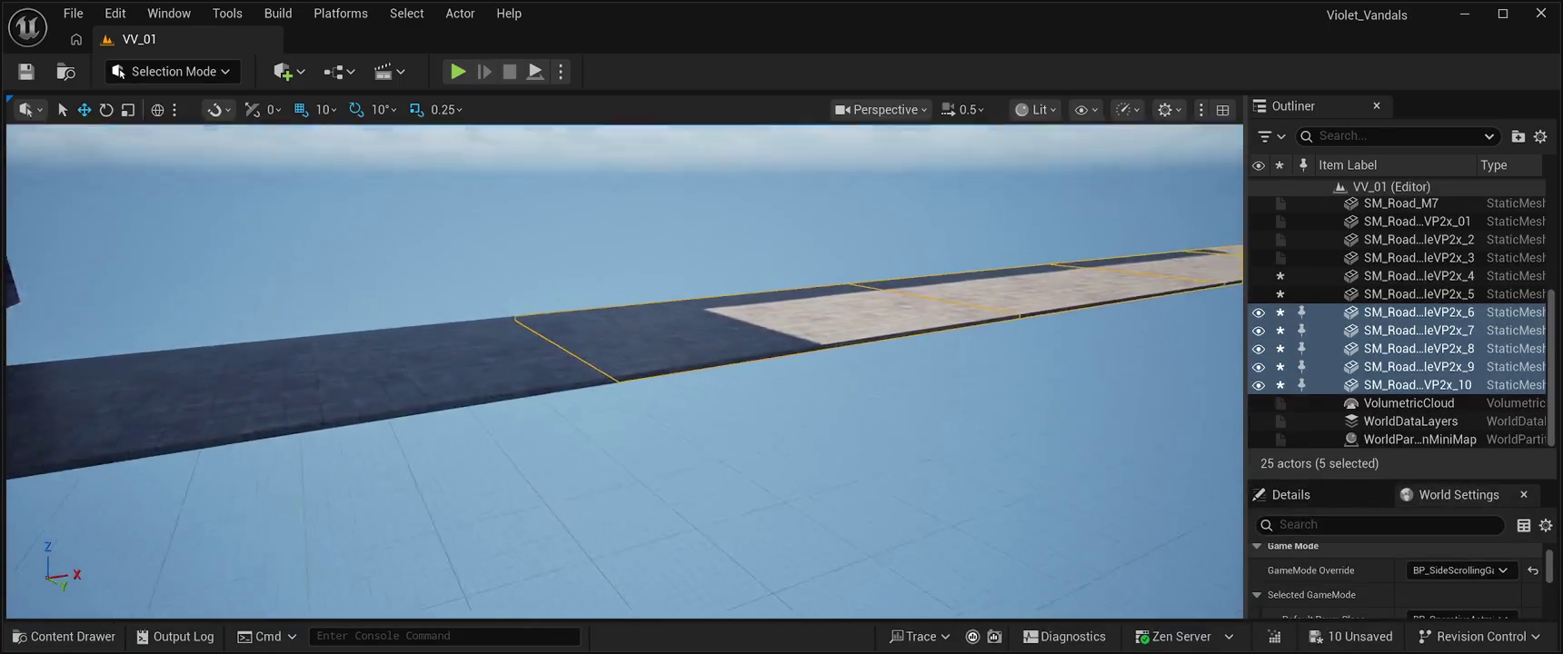
key(w)
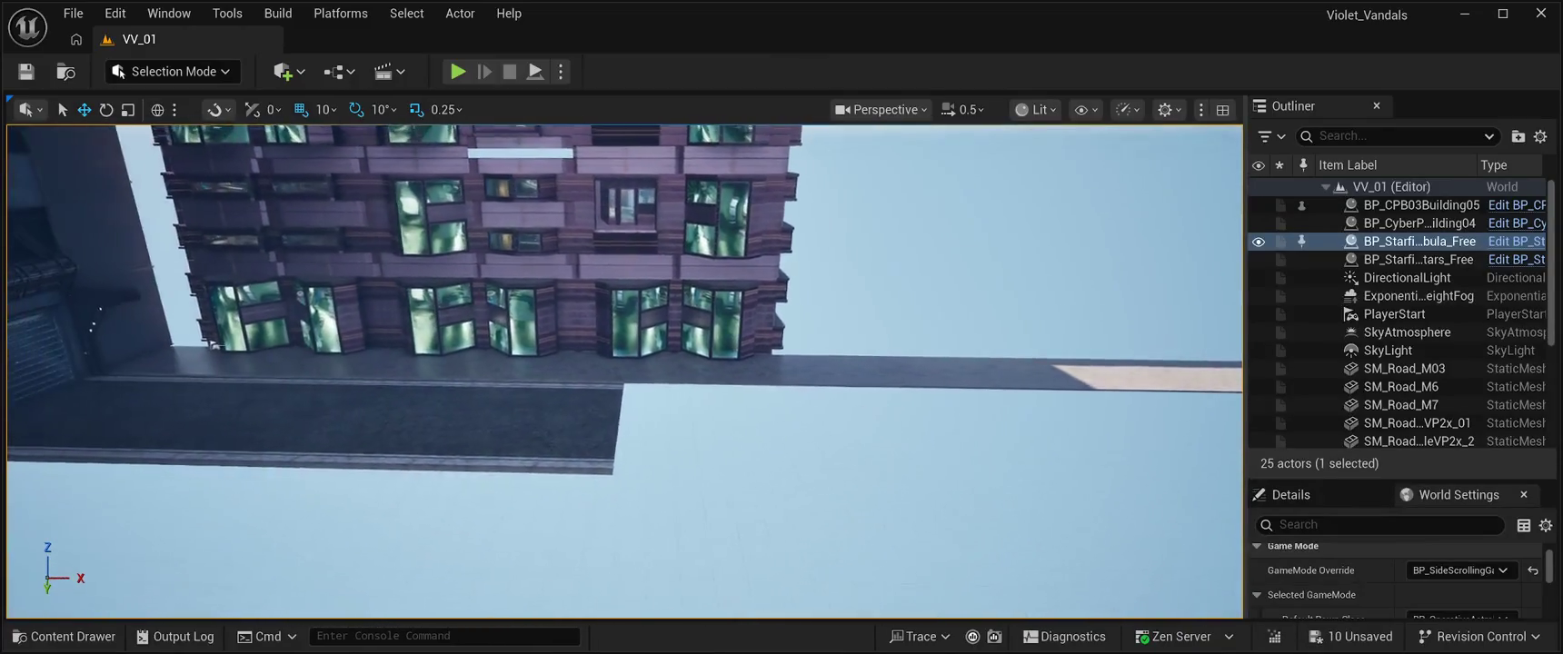
Step: Select SM_Road_M7, SM_Road_M6 and SM_Road_M03 and duplicate them twice to the road's right end
click(1404, 404)
ctrl+click(1404, 386)
ctrl+click(1404, 369)
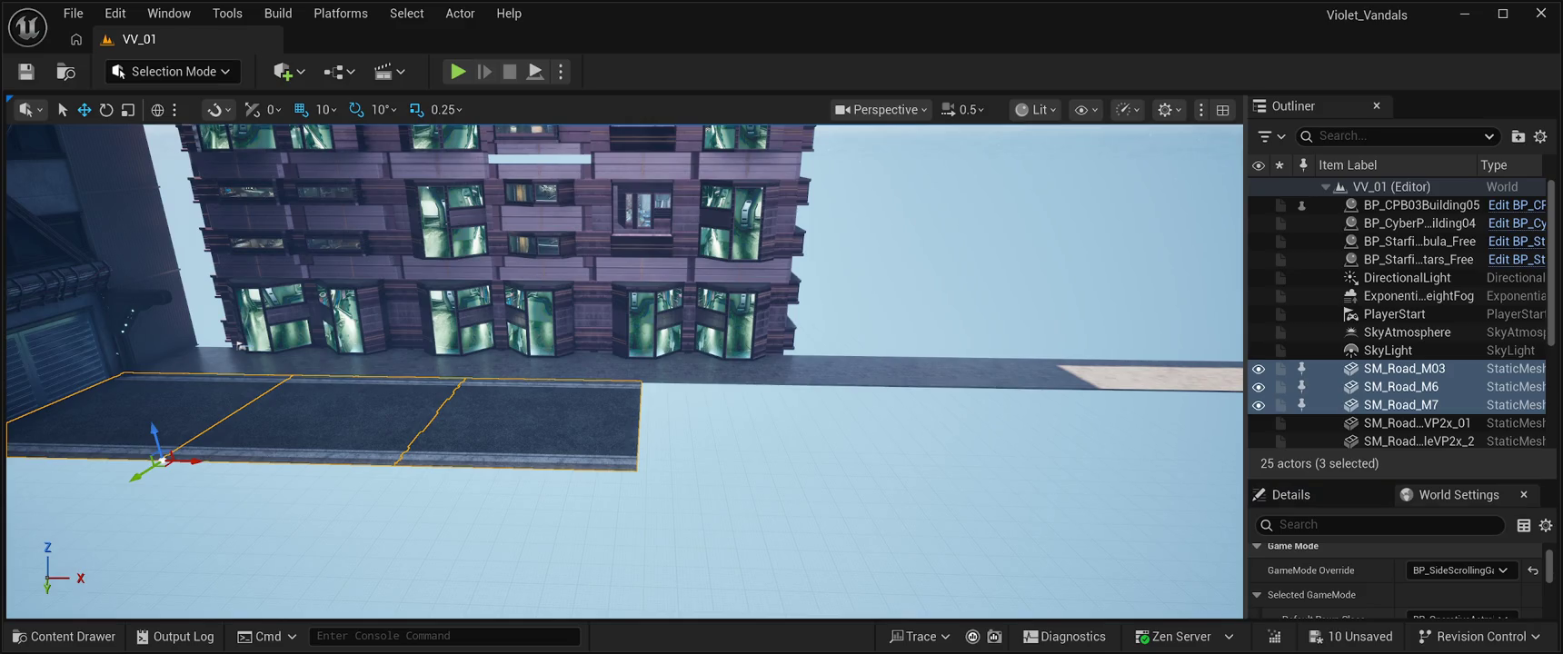
key(ctrl+d)
mouse_move(193, 459)
mouse_down()
mouse_move(978, 481)
mouse_move(926, 479)
mouse_up()
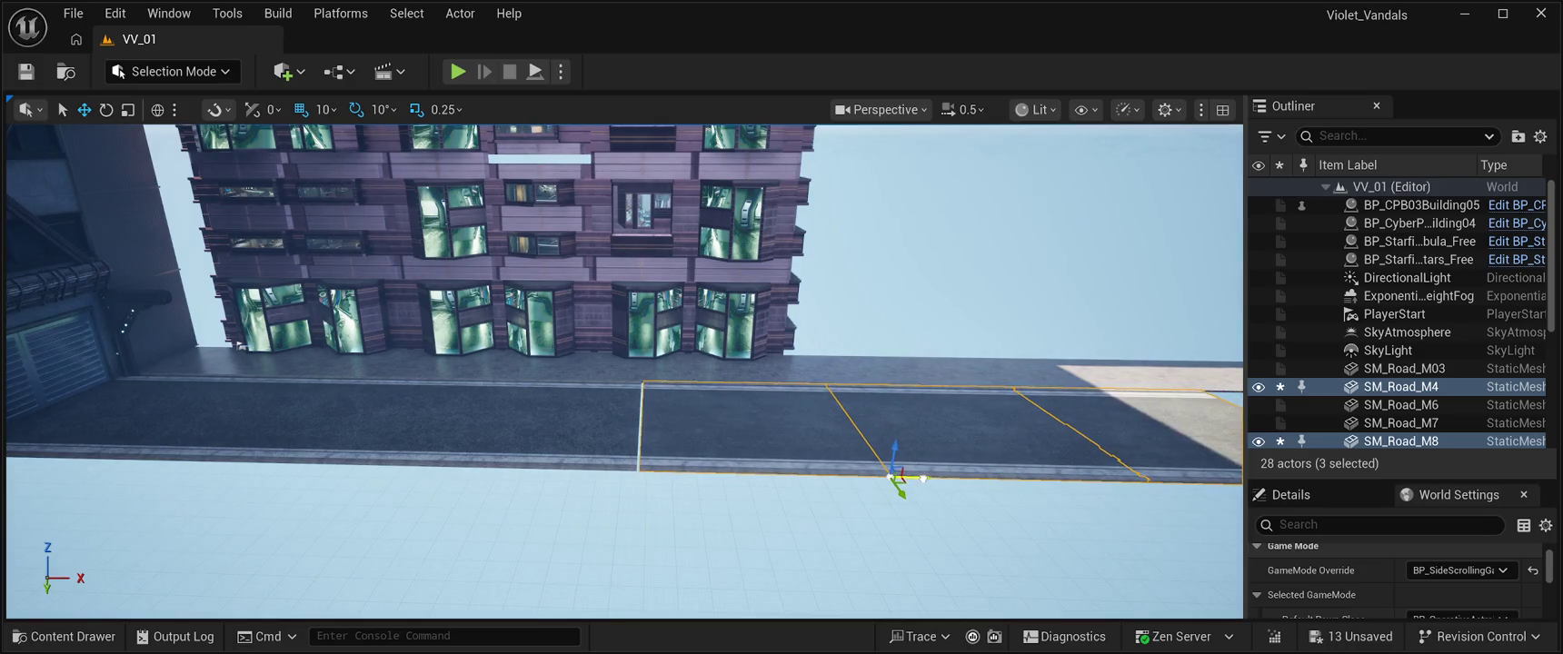
key(Right)
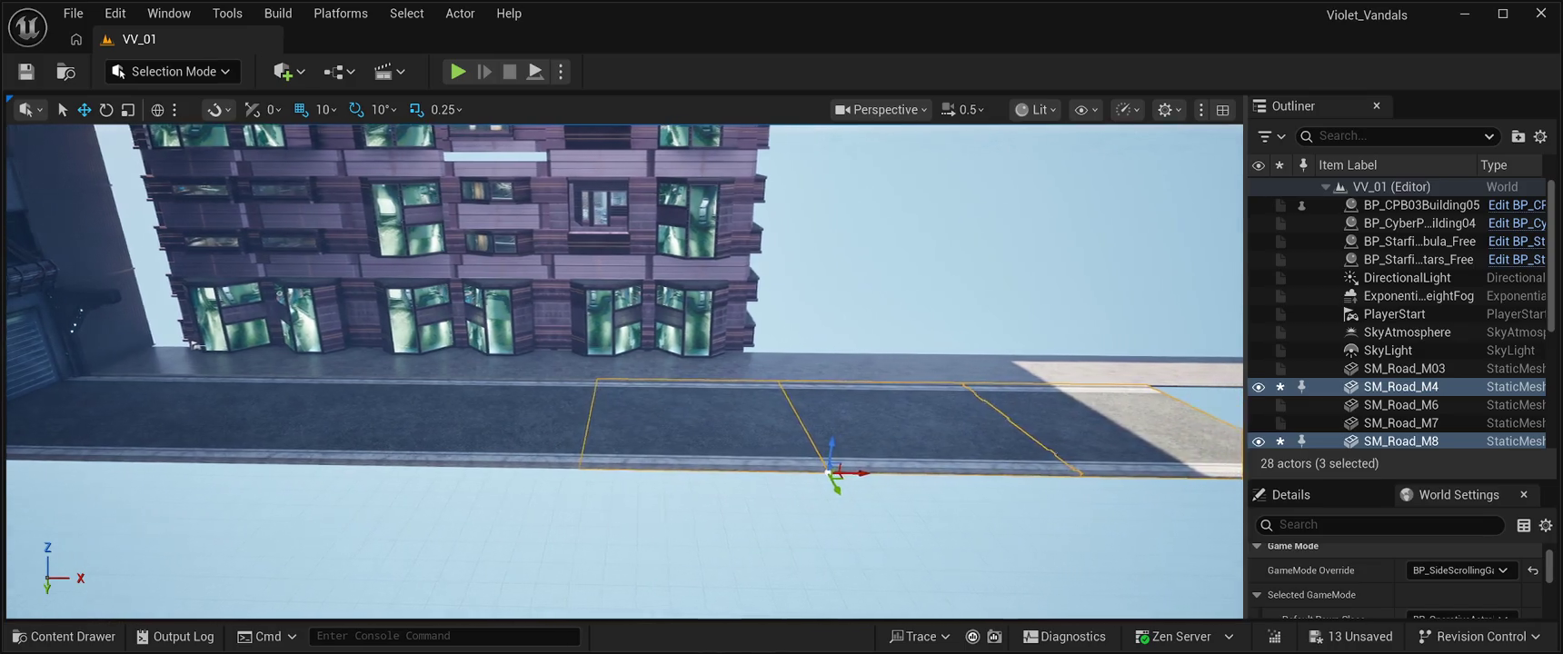
key(ctrl+d)
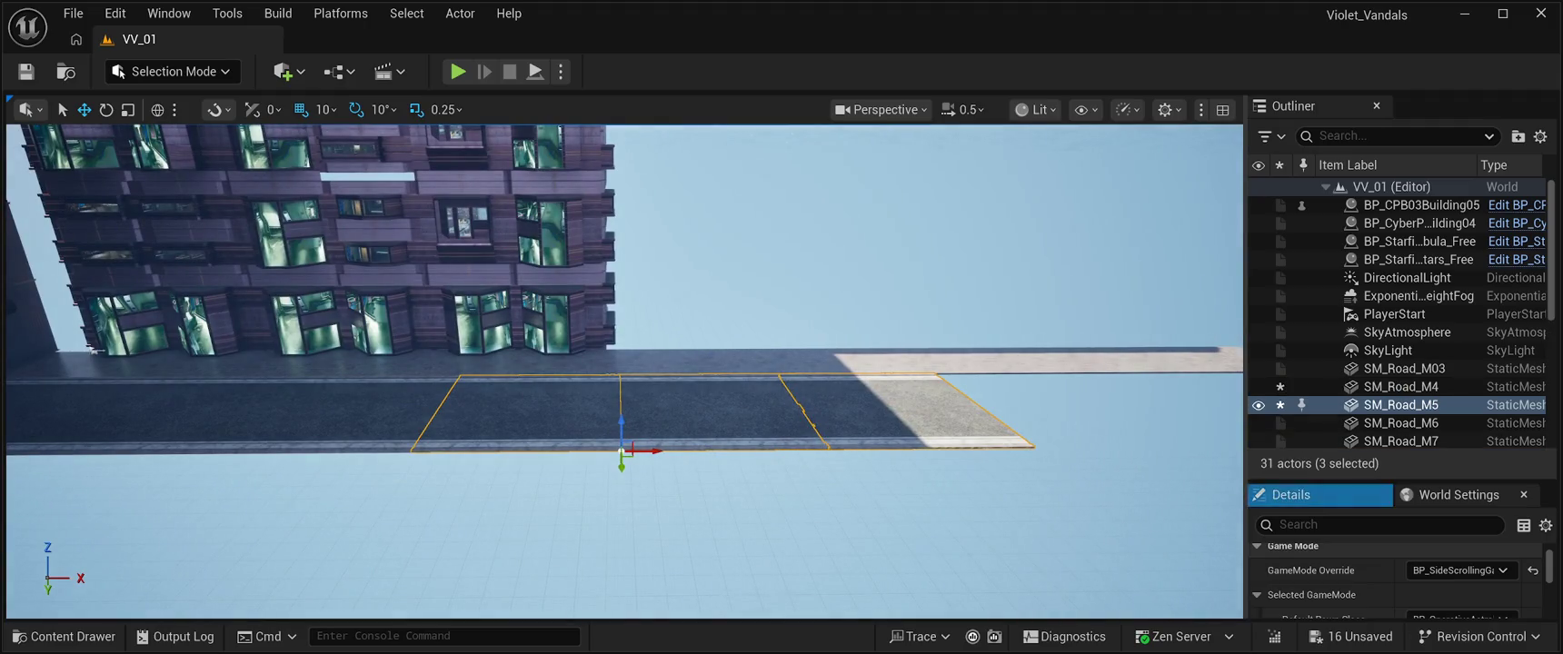
drag(664, 449, 1020, 440)
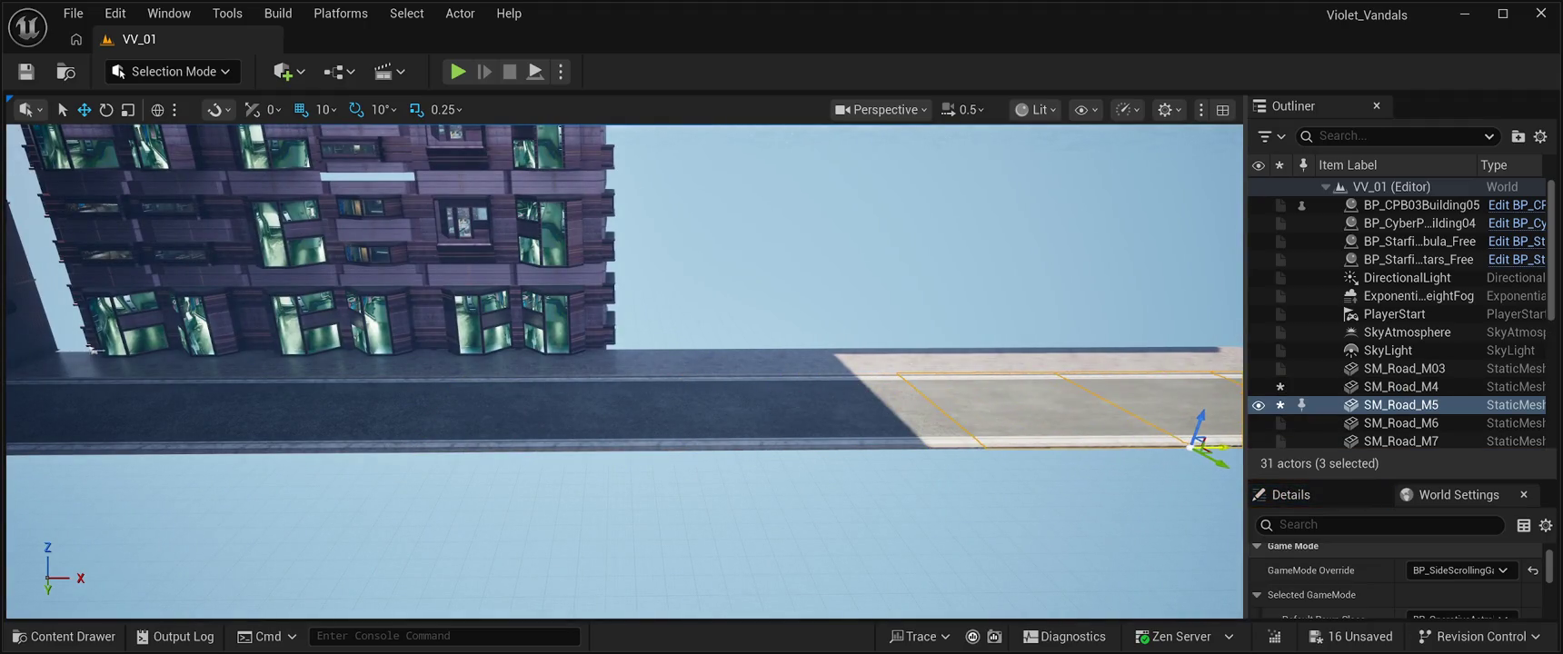
Step: Reframe the road and copy the three road segments further to the right
drag(545, 500, 727, 491)
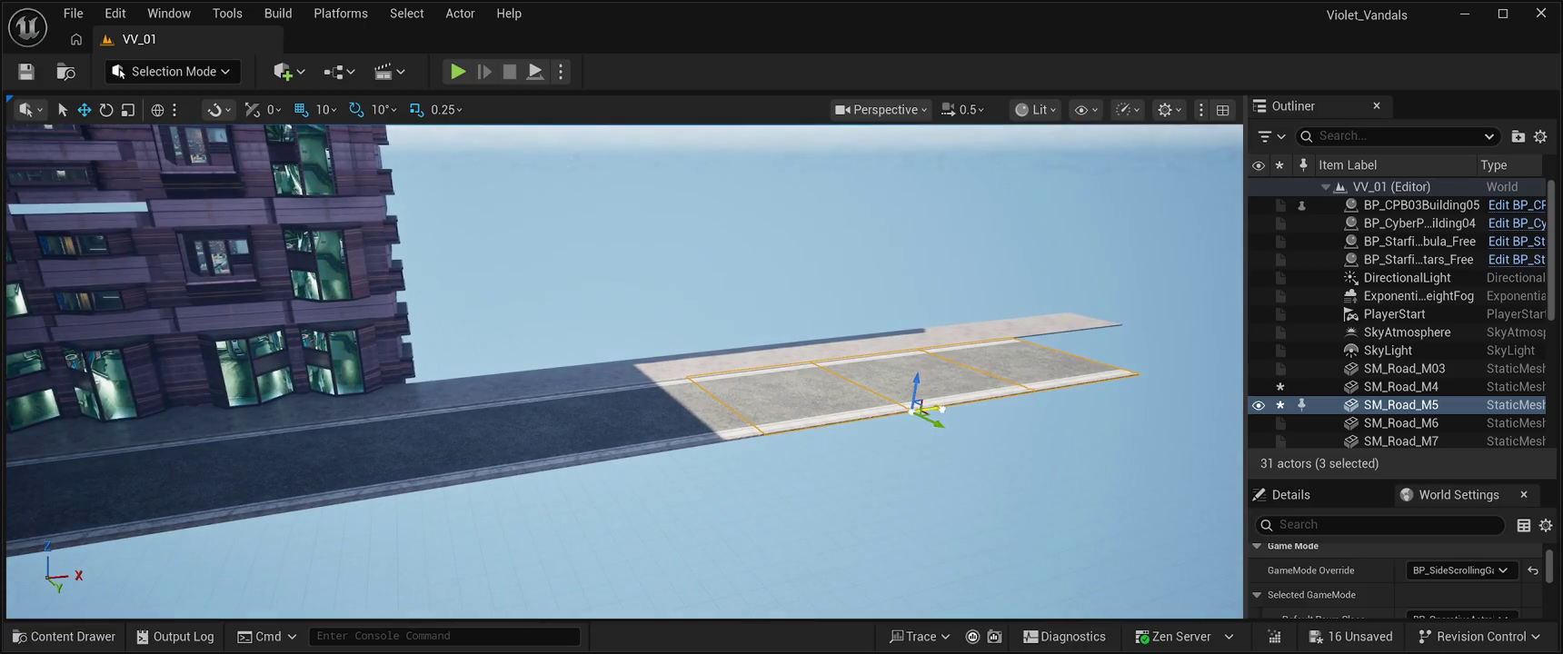
drag(636, 455, 746, 427)
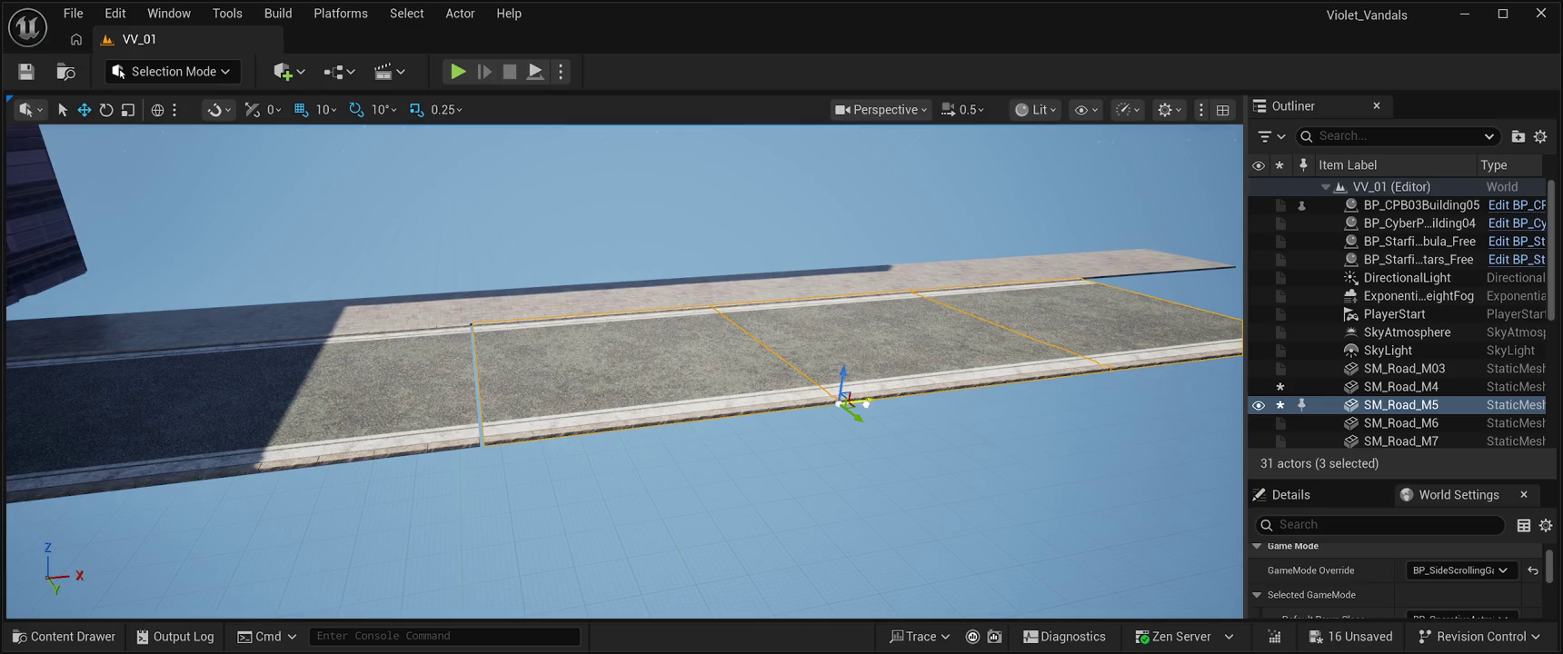
mouse_move(745, 427)
mouse_down()
mouse_move(764, 327)
mouse_move(774, 400)
mouse_up()
key(Left)
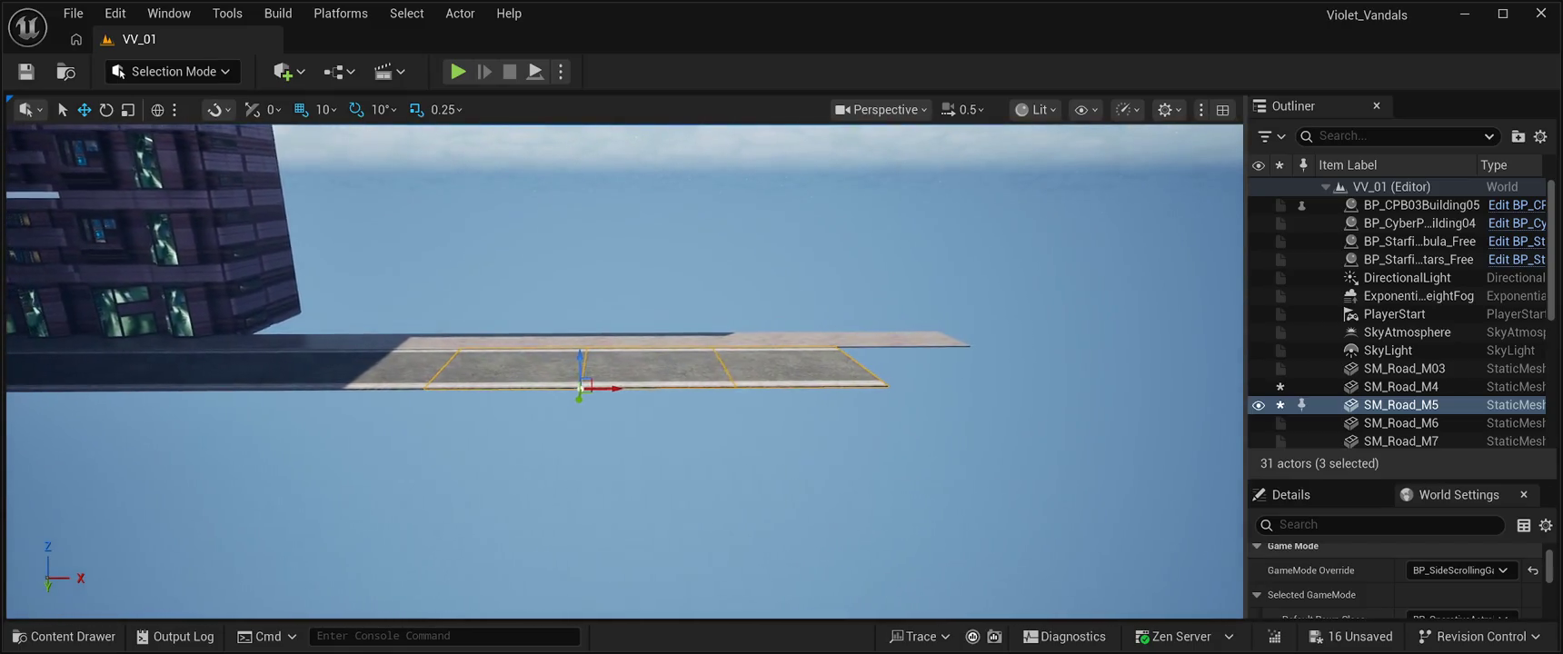
mouse_move(609, 388)
alt+mouse_down()
mouse_move(1095, 383)
mouse_move(1043, 387)
mouse_move(1054, 437)
mouse_move(1054, 383)
alt+mouse_up()
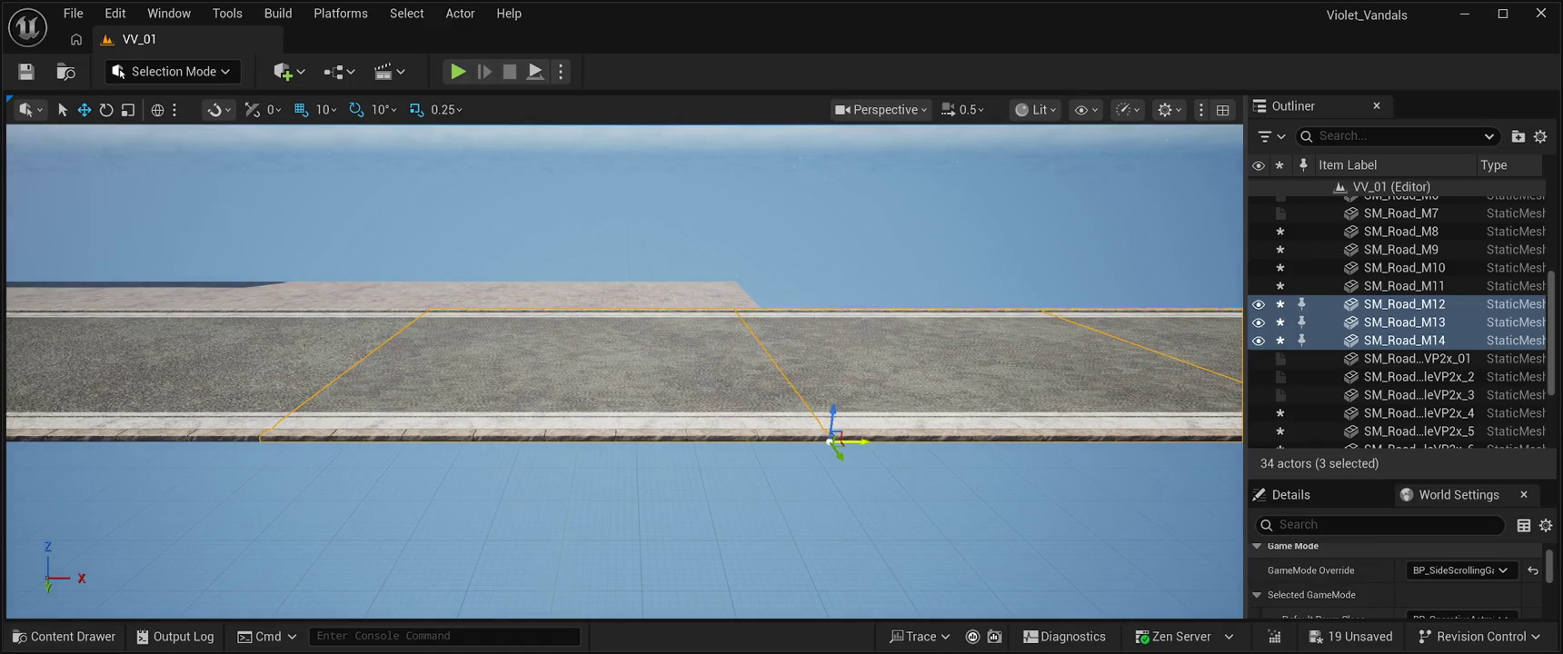
Step: Add two more wide pavement copies at the end of the strip
key(ctrl+z)
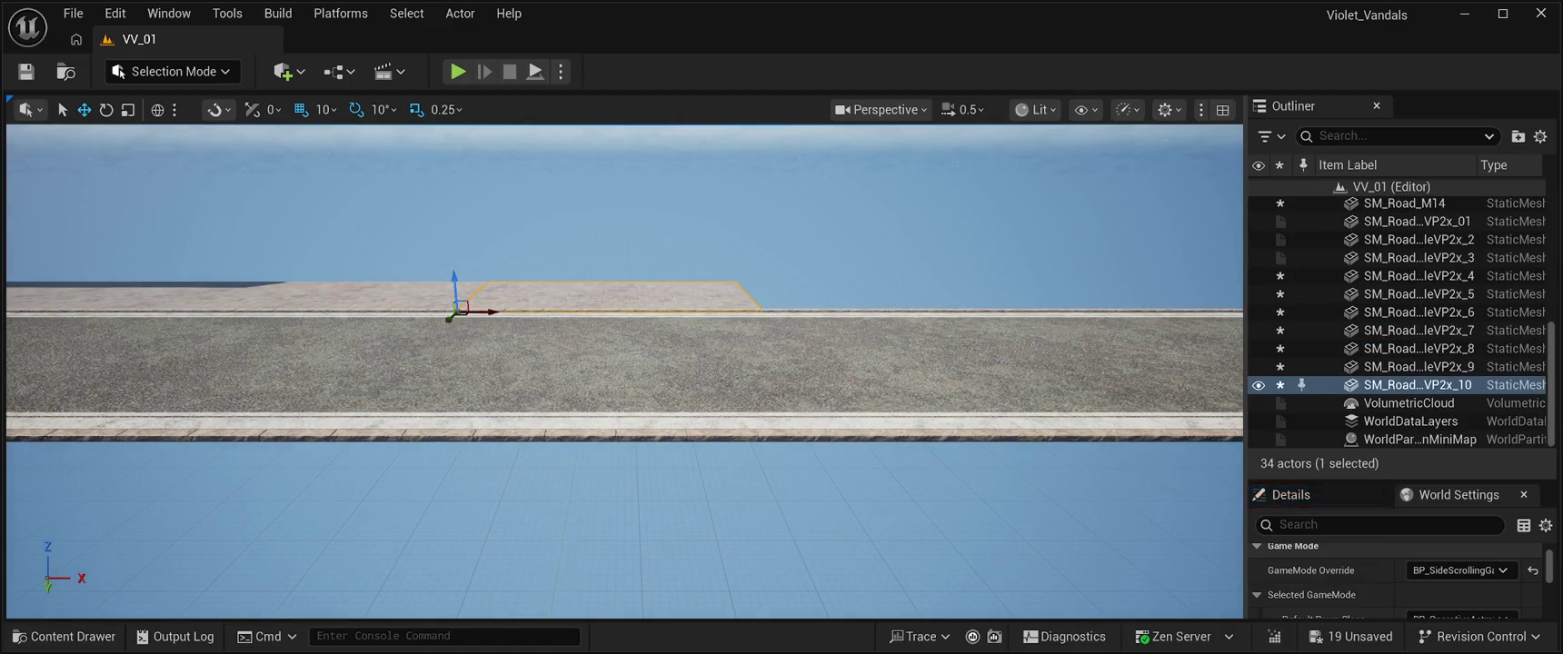
mouse_move(482, 324)
mouse_down()
mouse_move(819, 325)
mouse_move(805, 325)
mouse_move(798, 273)
mouse_move(798, 354)
mouse_move(791, 336)
mouse_up()
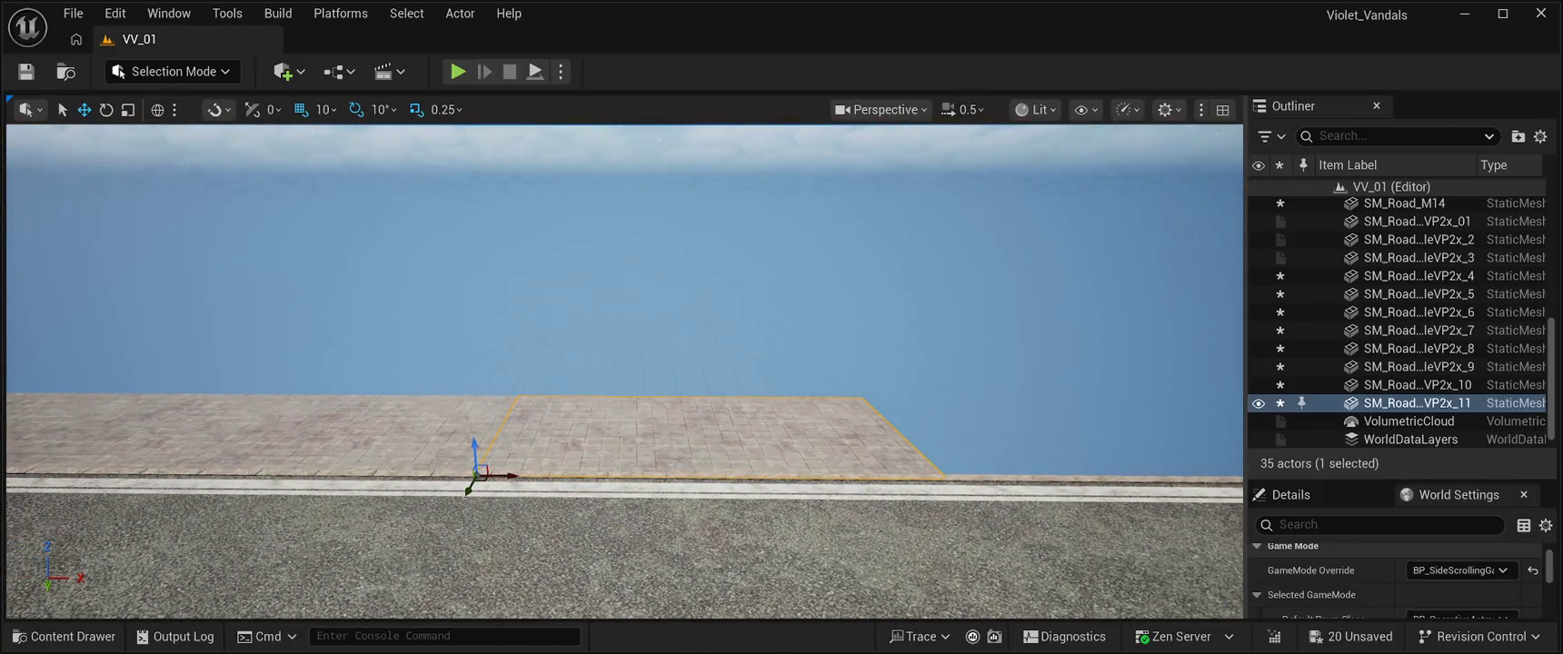
key(ctrl+d)
mouse_move(511, 476)
mouse_down()
mouse_move(818, 470)
mouse_move(993, 443)
mouse_move(990, 472)
mouse_move(927, 468)
mouse_move(882, 364)
mouse_move(955, 454)
mouse_move(1043, 510)
mouse_move(872, 504)
mouse_up()
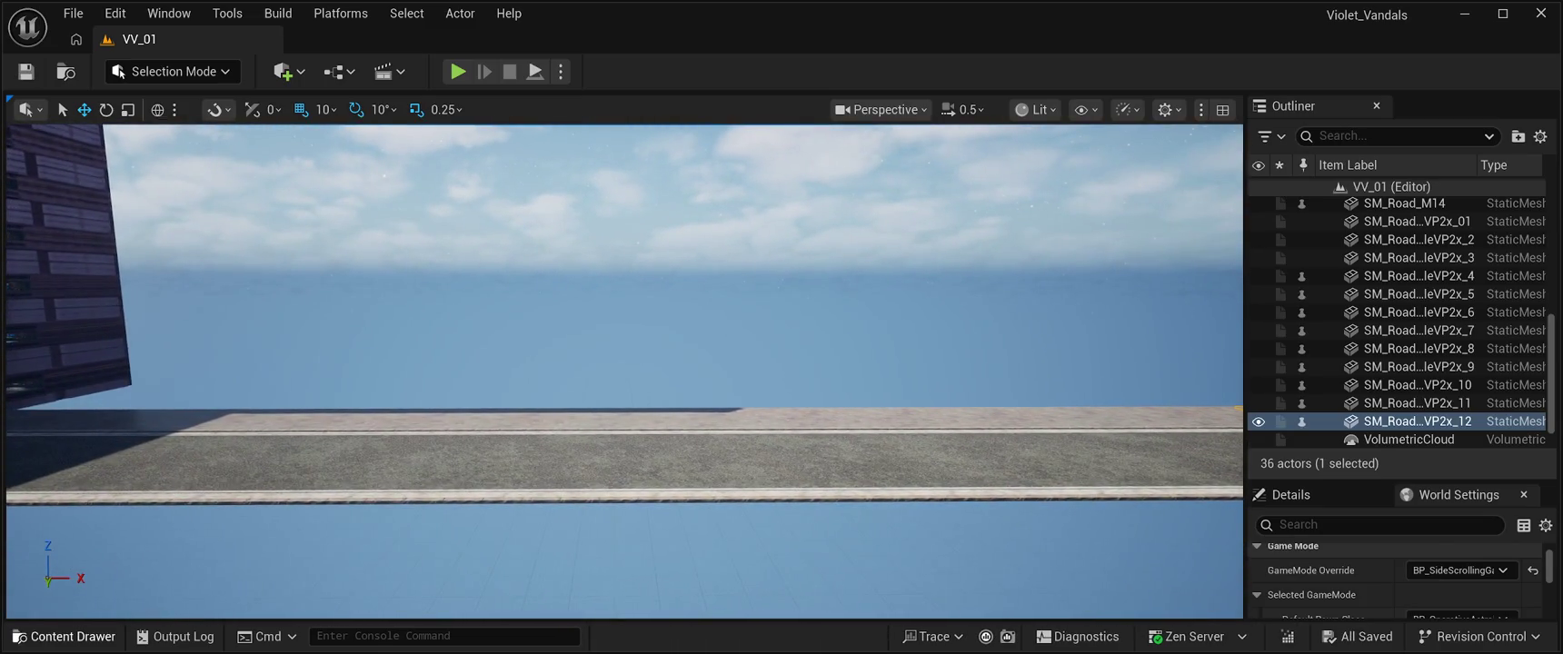
Step: Scroll through BuildingPrefabs01 in the Content Drawer and select BP_CB01_Building01
click(64, 636)
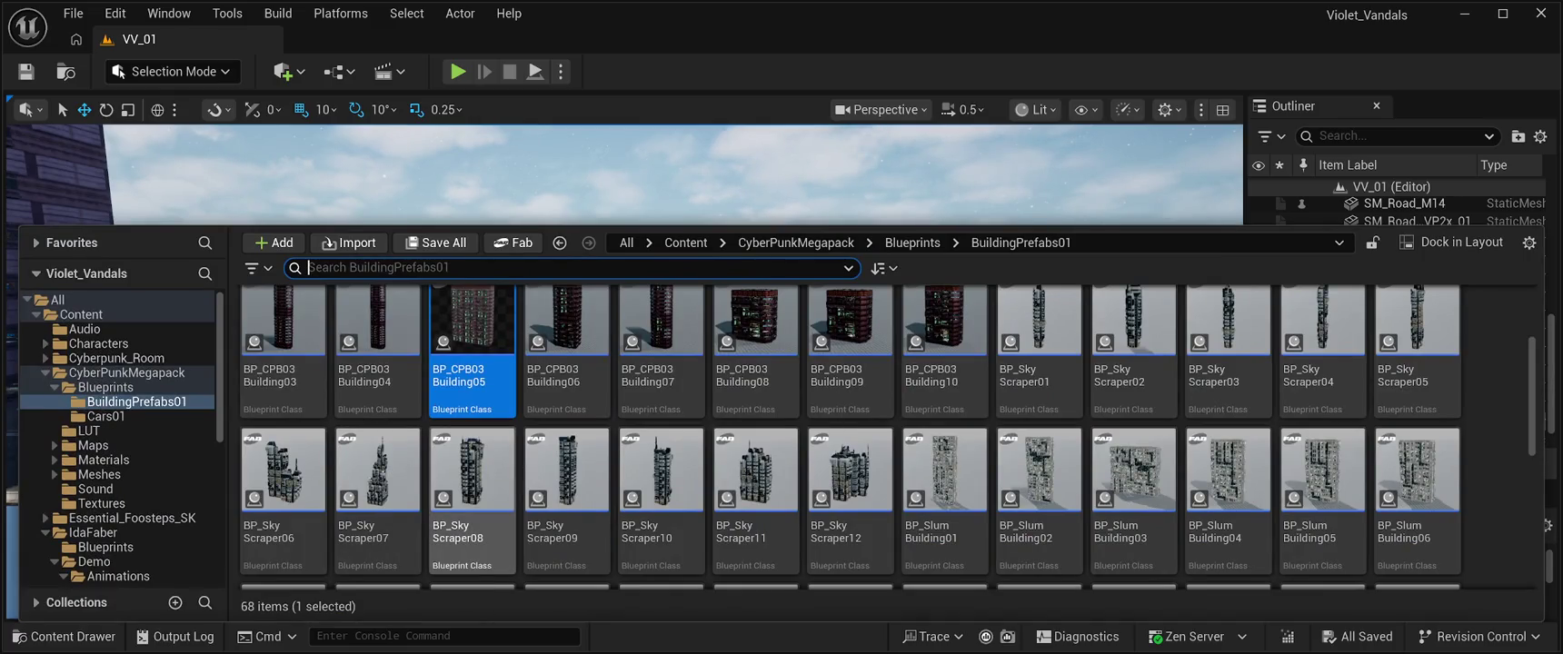
scroll(566, 404, up, 3)
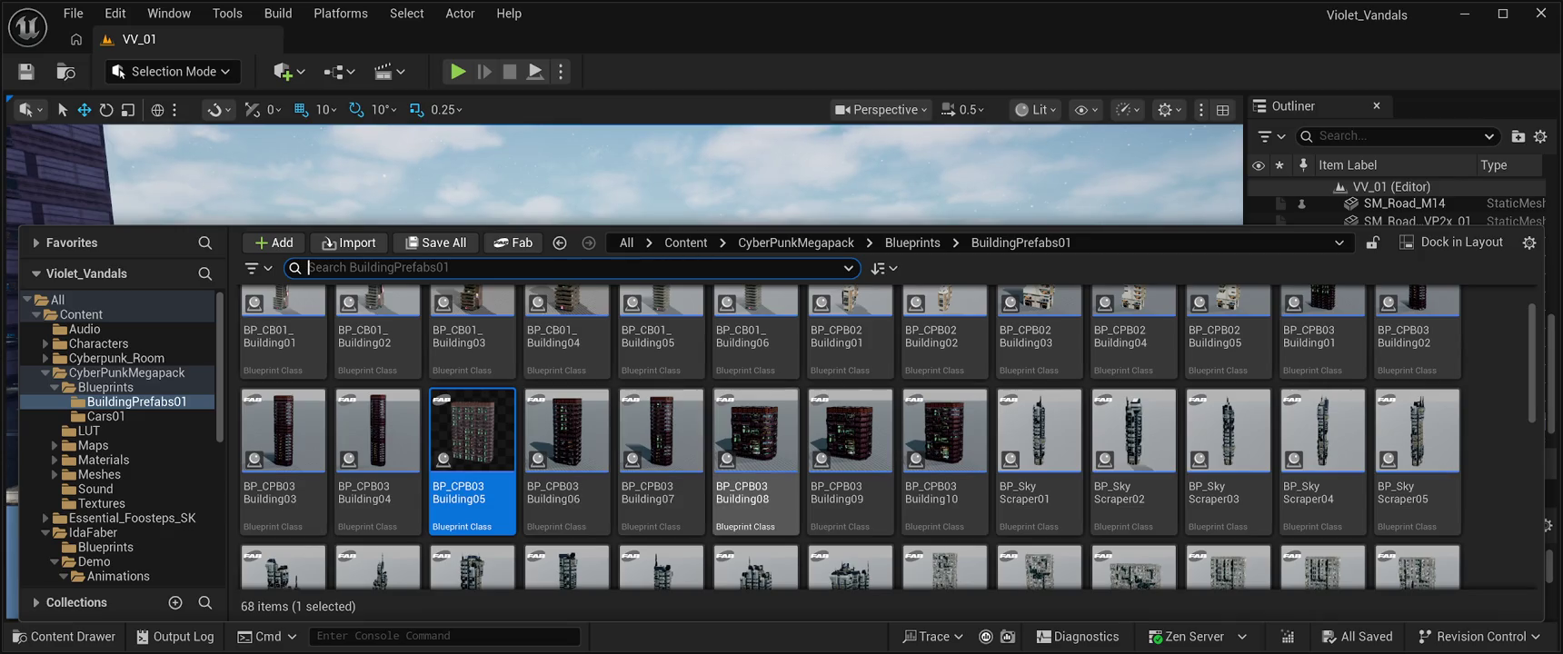
scroll(566, 400, up, 2)
scroll(566, 382, down, 1)
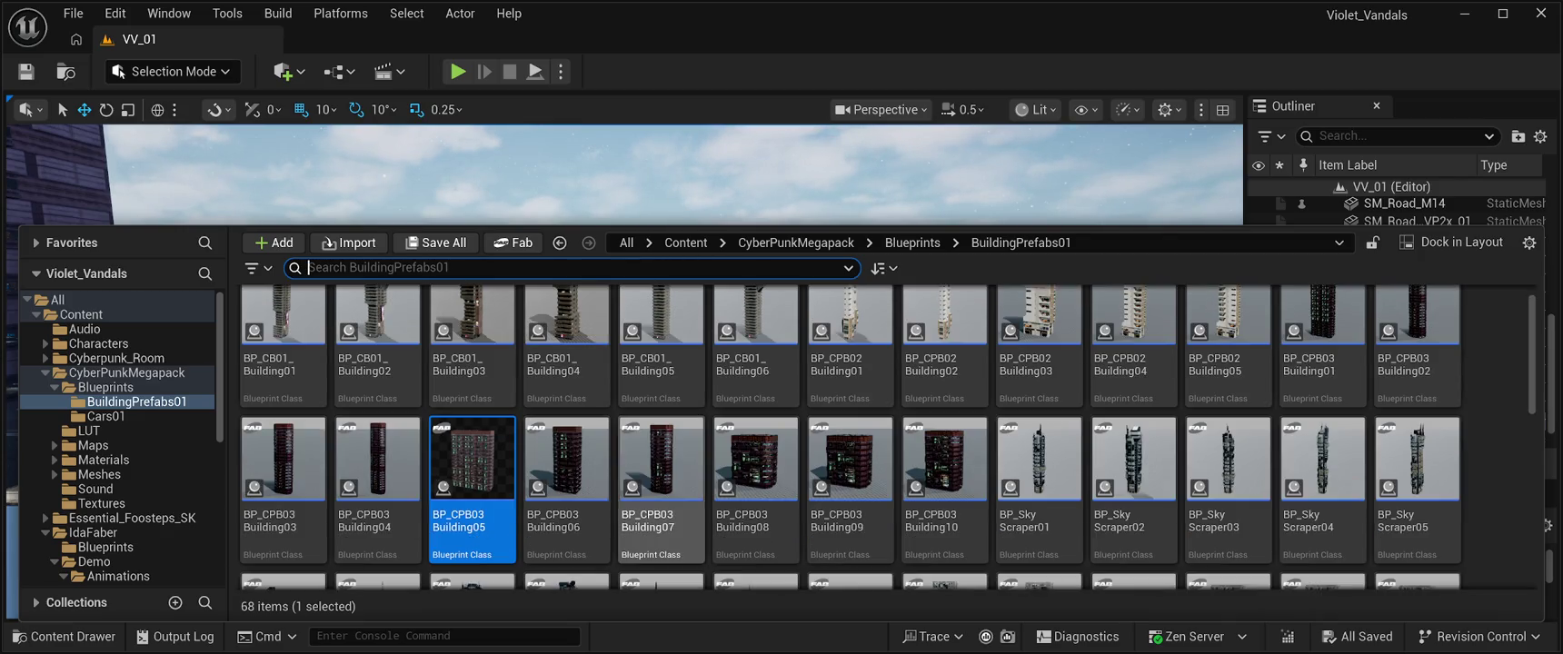
scroll(662, 491, up, 1)
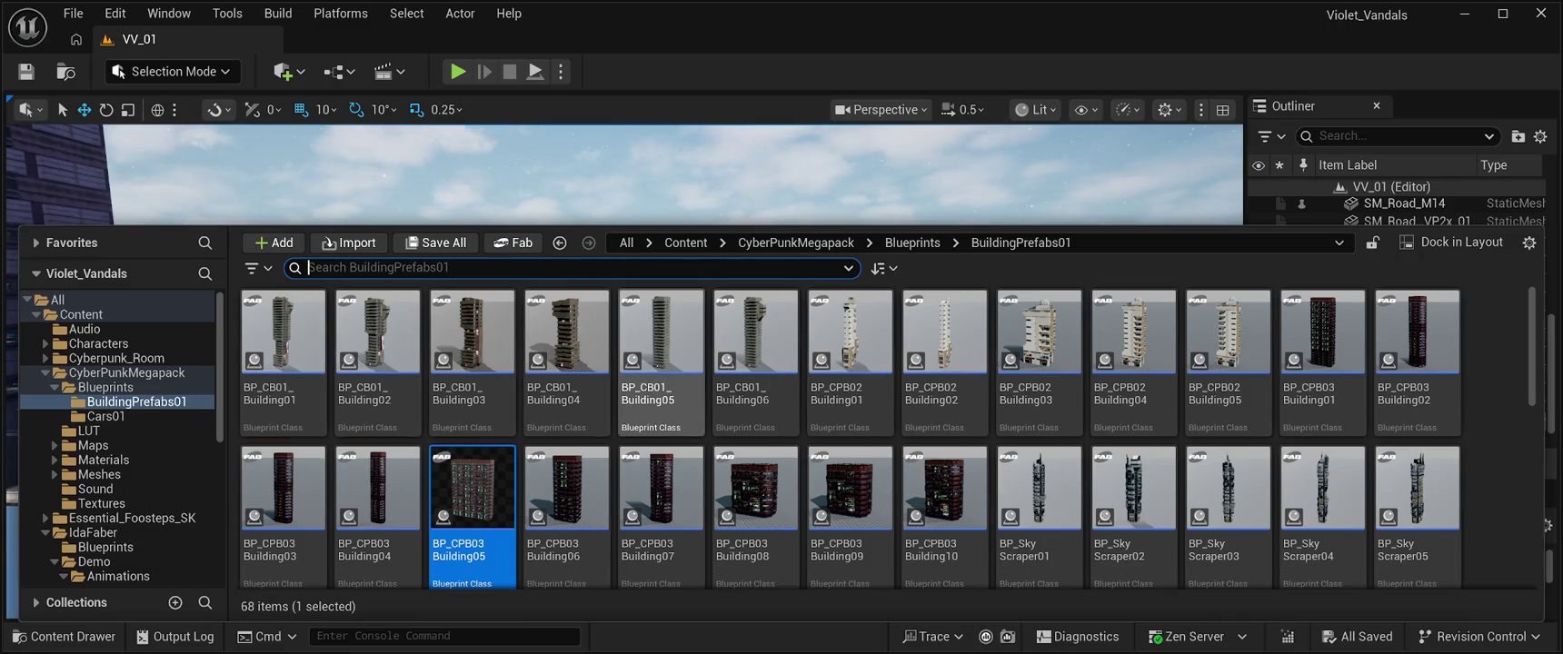
scroll(850, 427, down, 1)
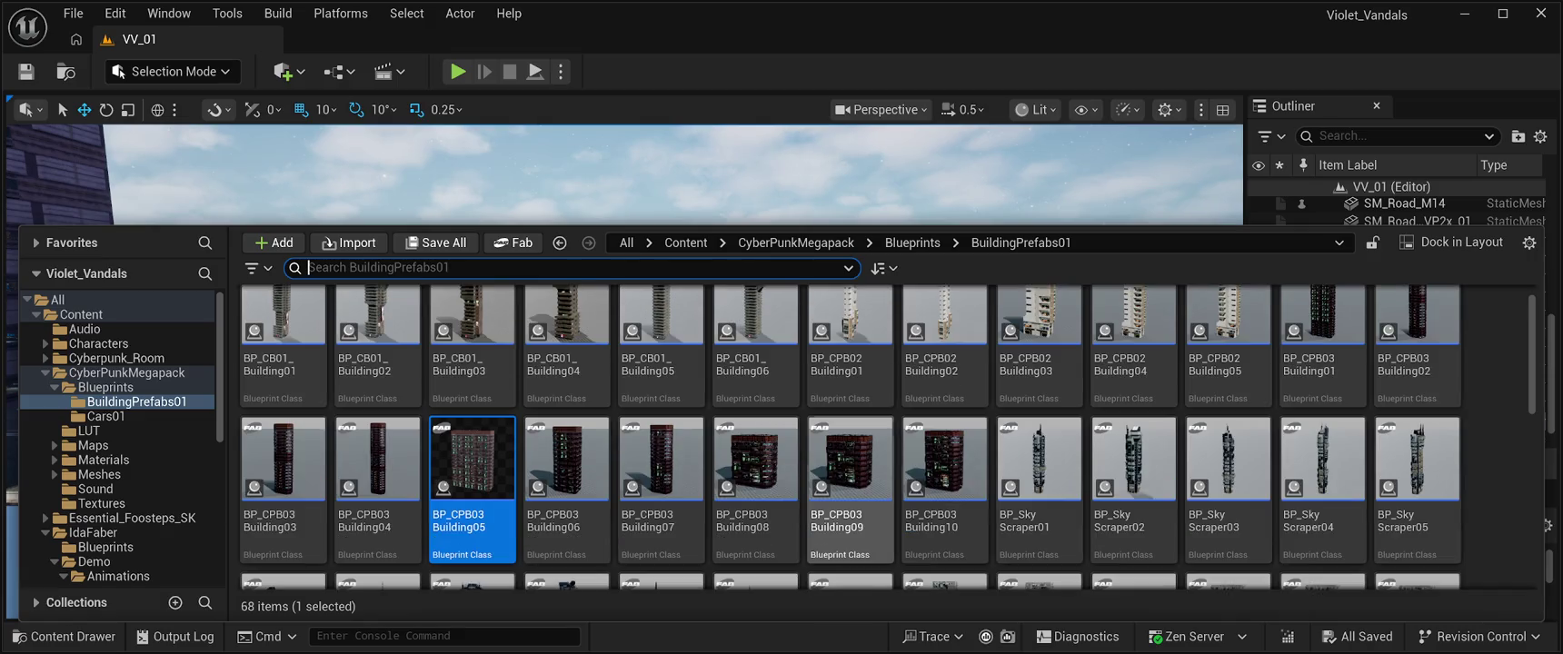
scroll(945, 454, up, 1)
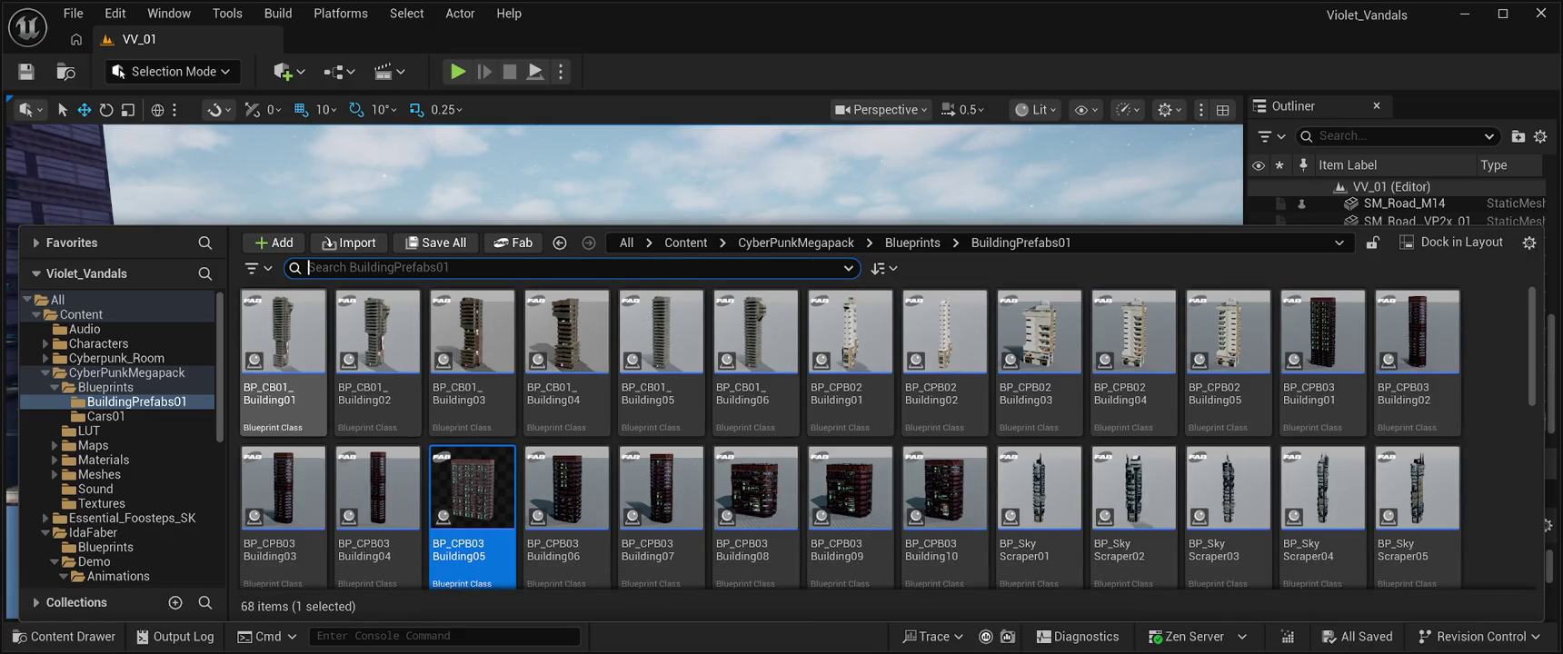
click(283, 332)
key(ctrl+space)
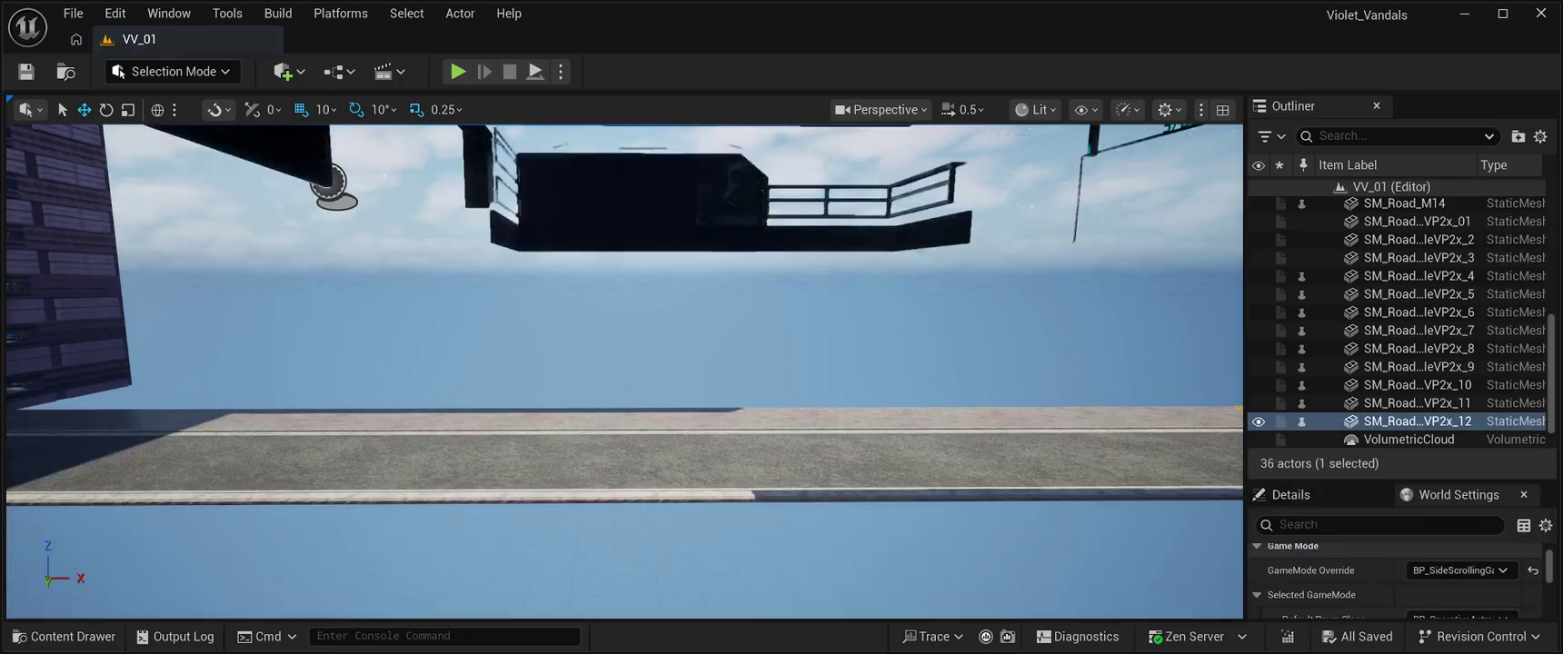
Step: Place BP_CB01_Building01 beside the existing building and bring the Content Drawer back up
key(f)
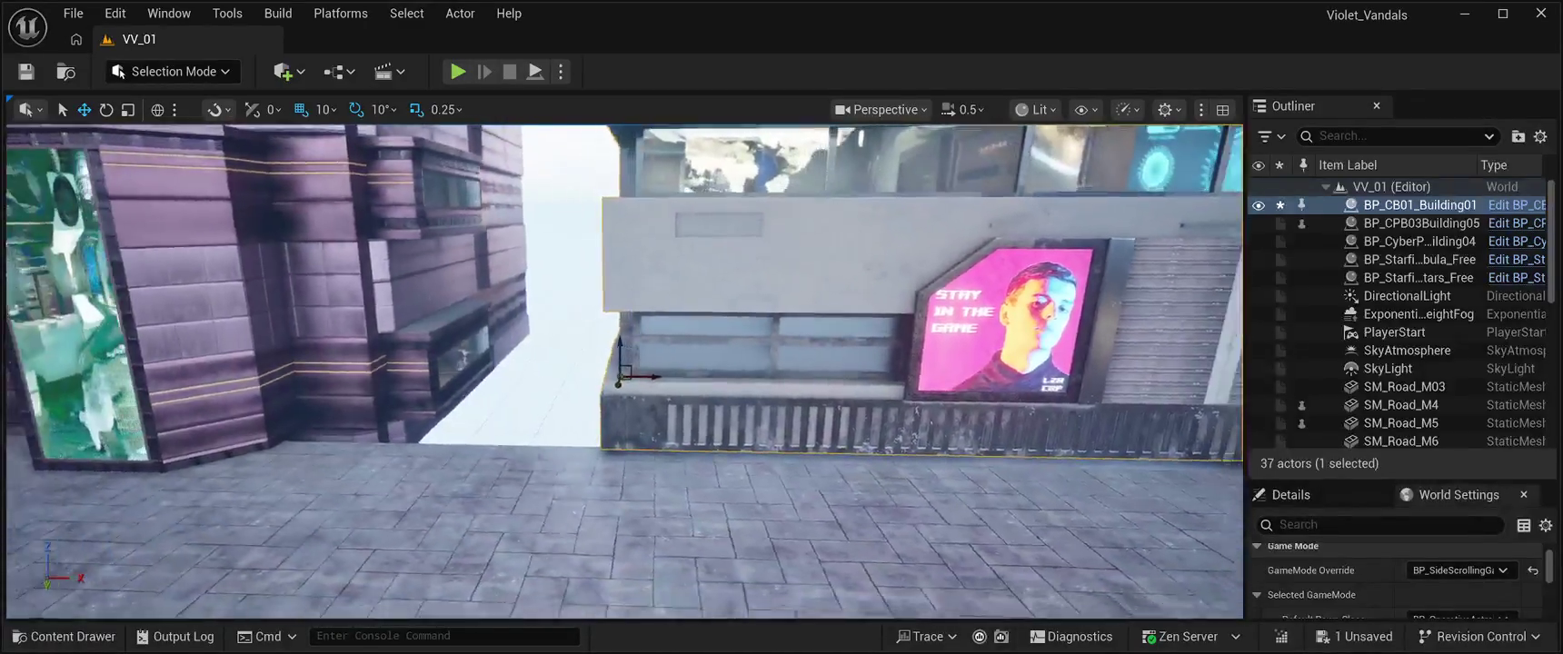
key(ctrl+space)
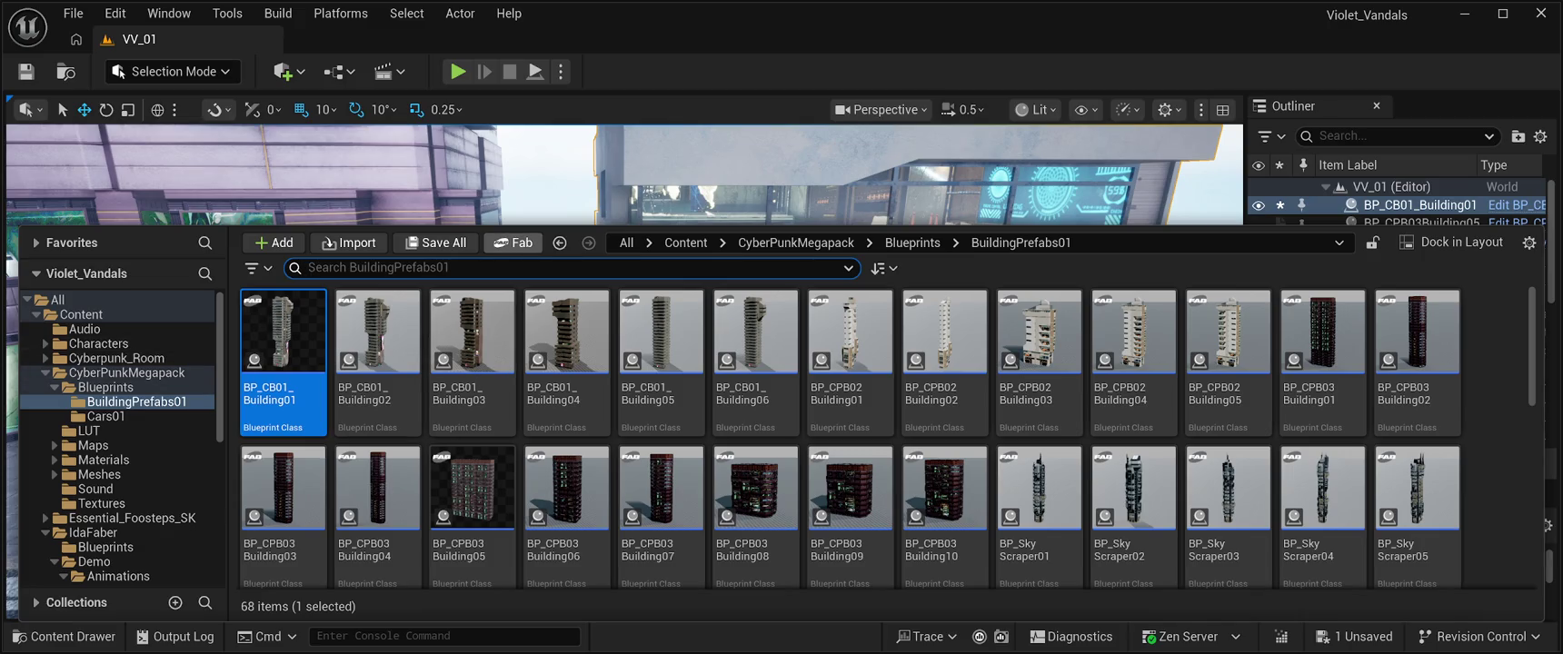
key(ctrl+space)
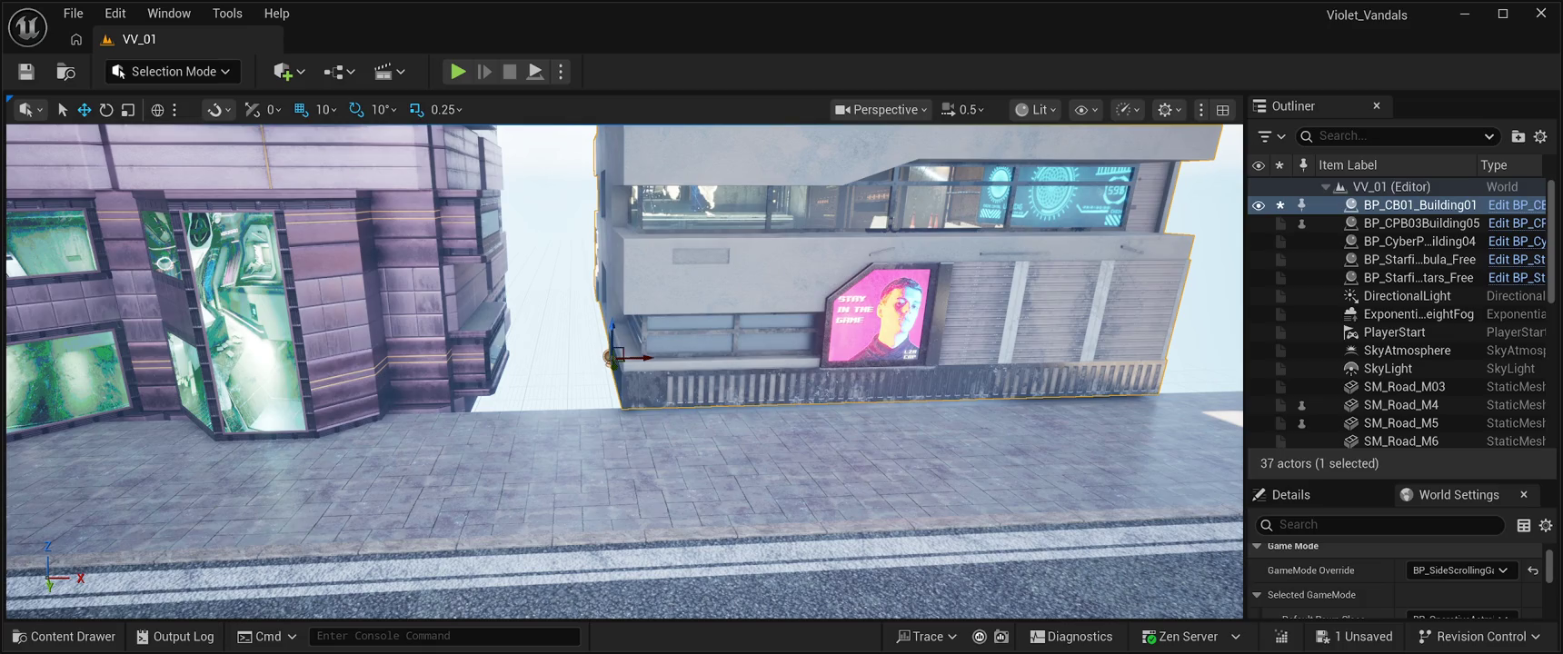
key(ctrl+space)
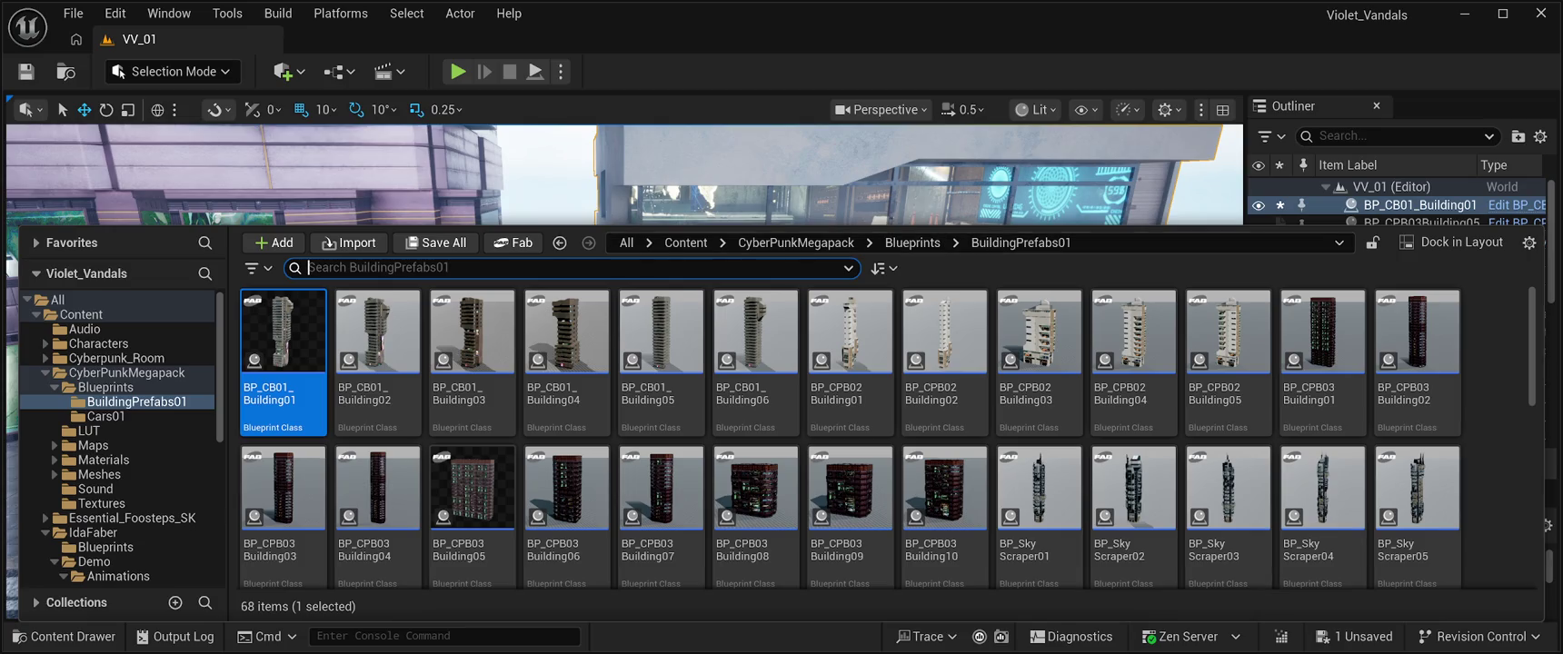
Step: Open the CyberPunkMegapack Meshes folder and start scrolling through its 595 meshes
click(796, 243)
double_click(654, 336)
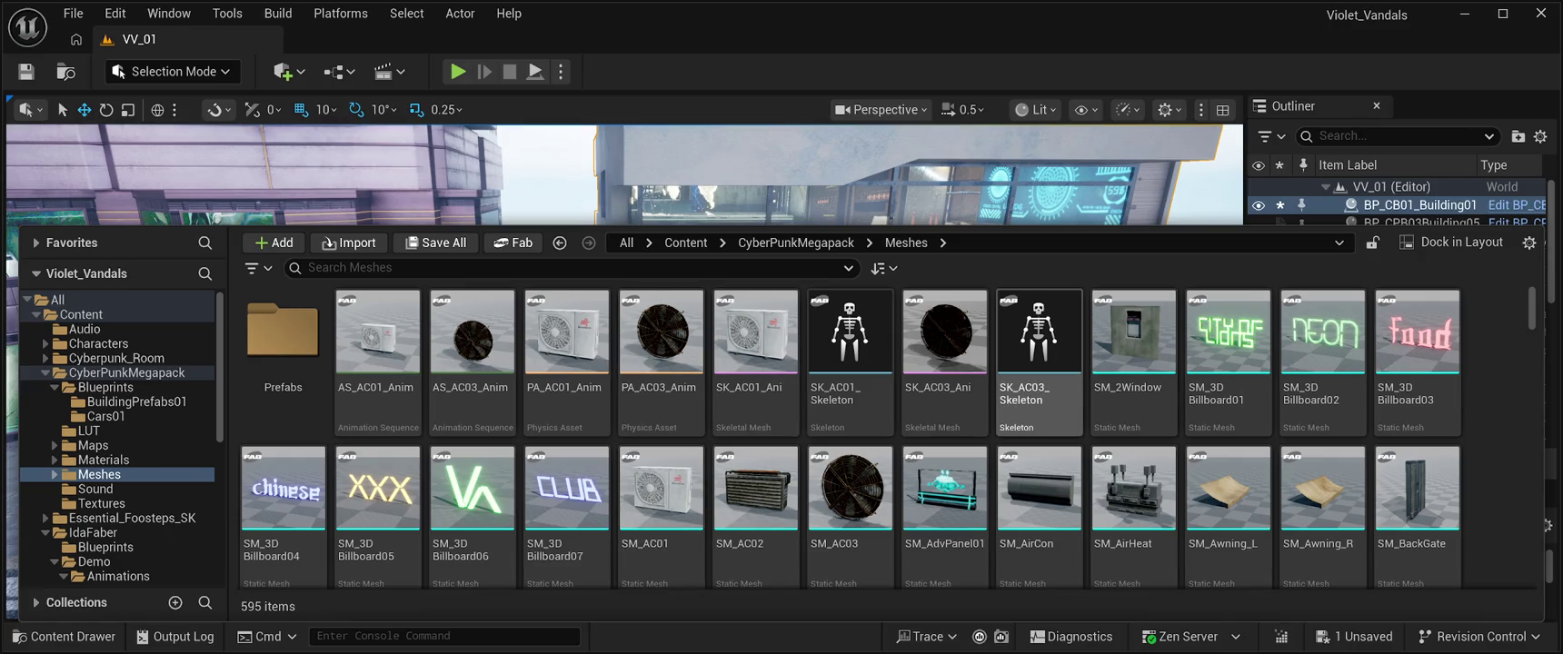
scroll(1133, 363, down, 2)
scroll(1133, 364, down, 2)
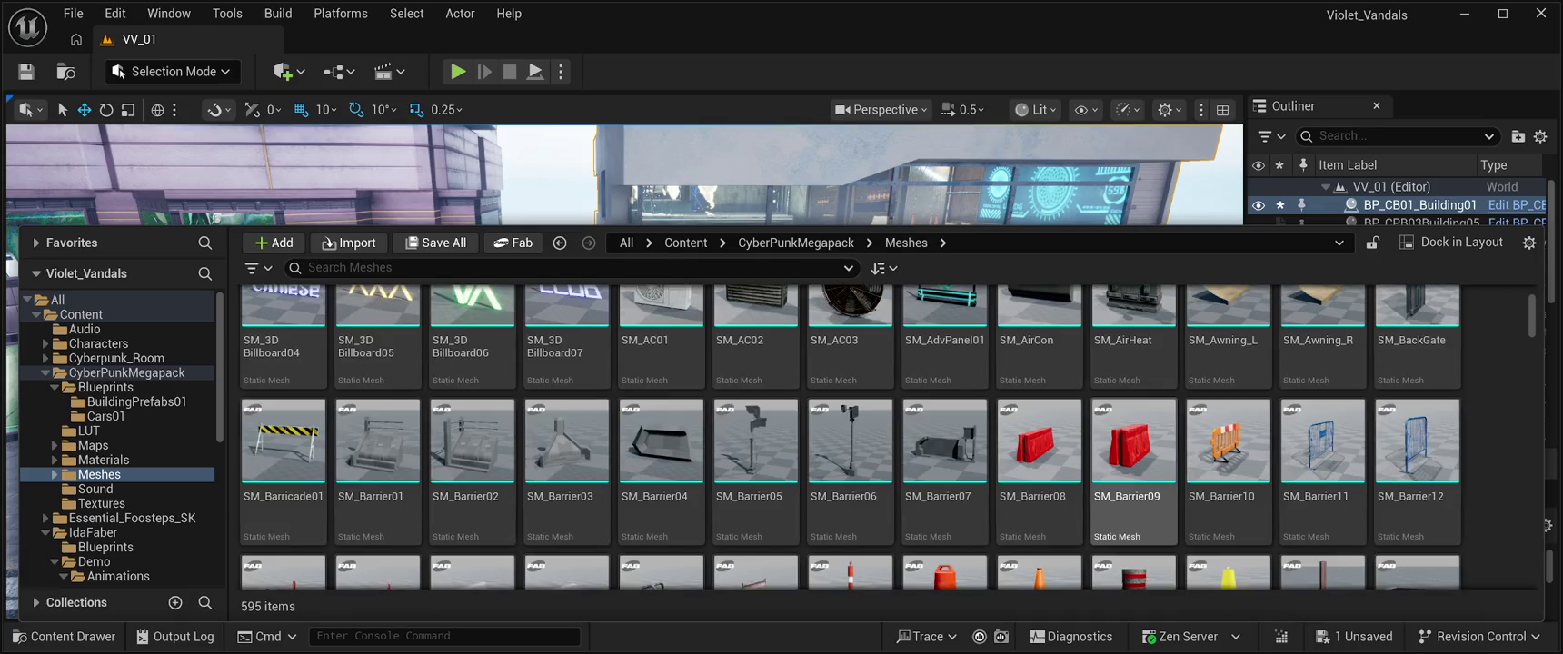
scroll(986, 409, down, 2)
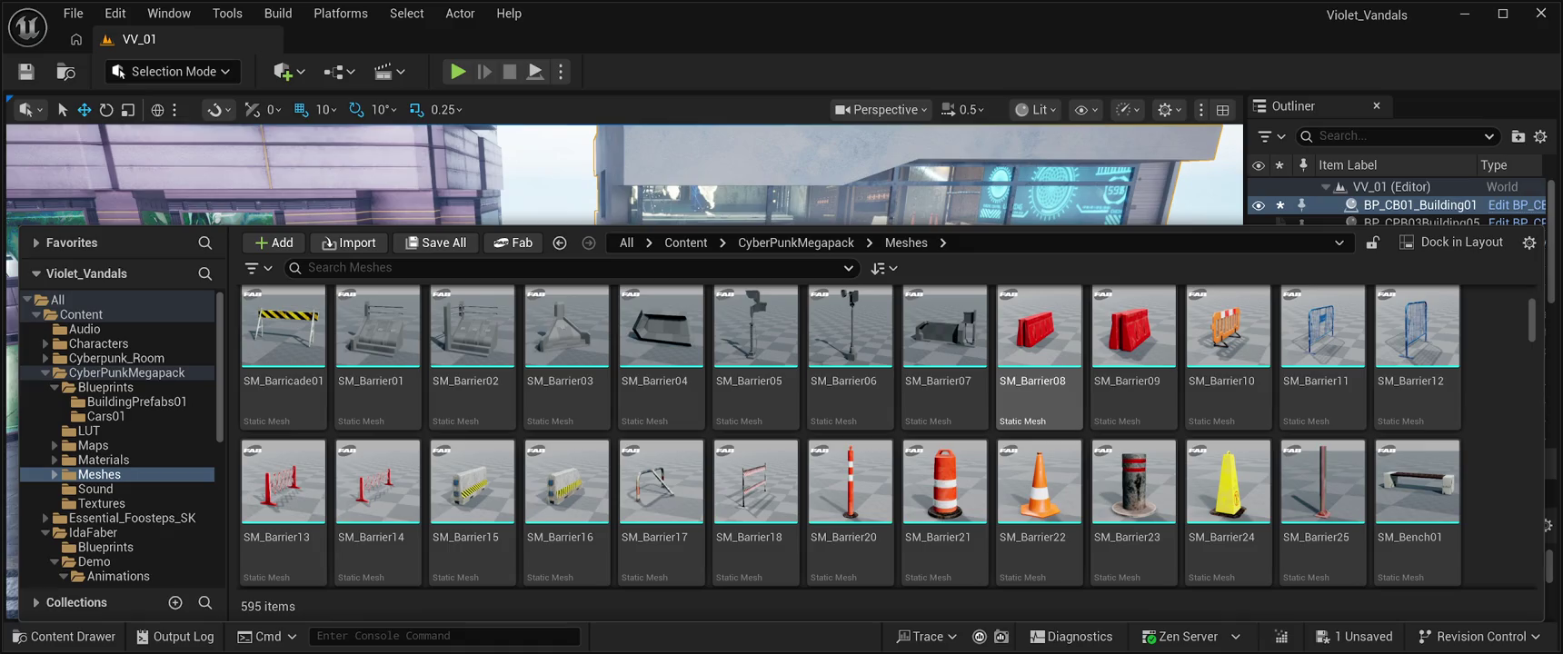
scroll(1039, 364, down, 4)
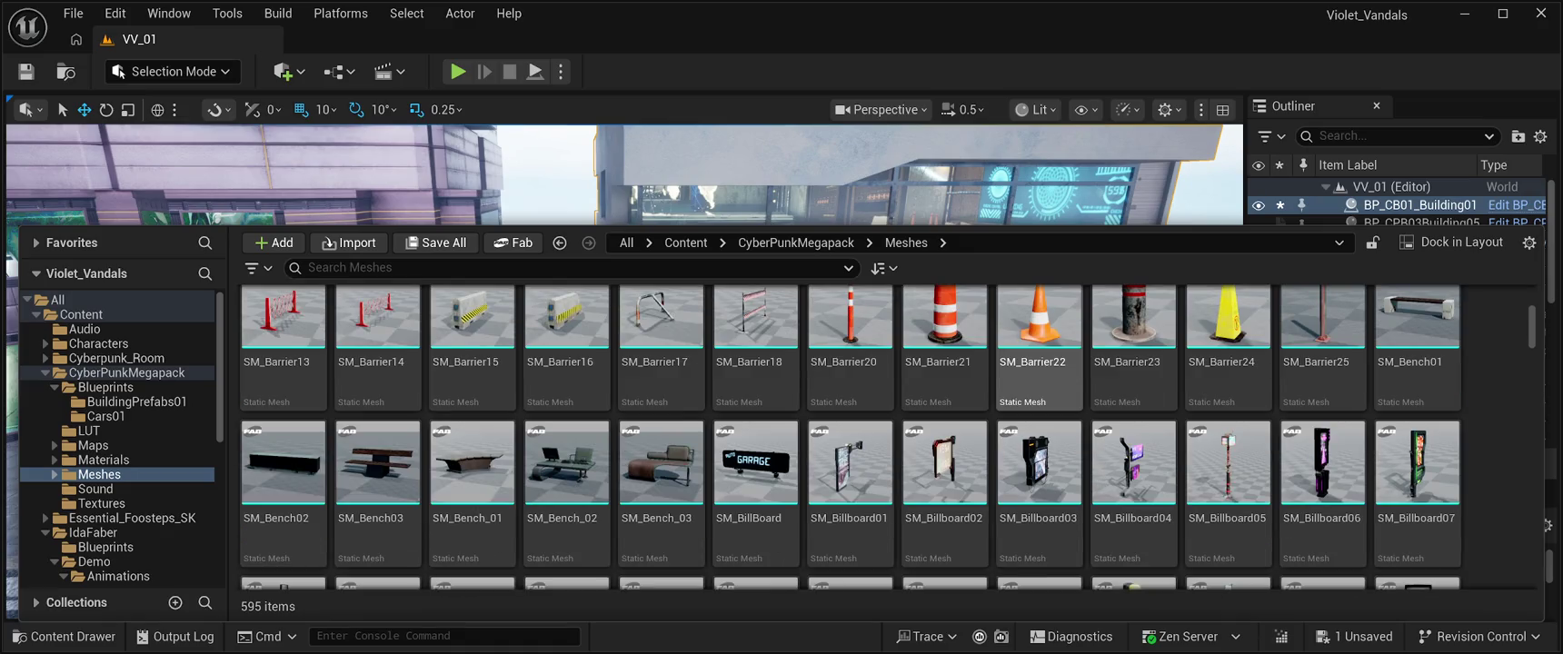
scroll(945, 436, down, 1)
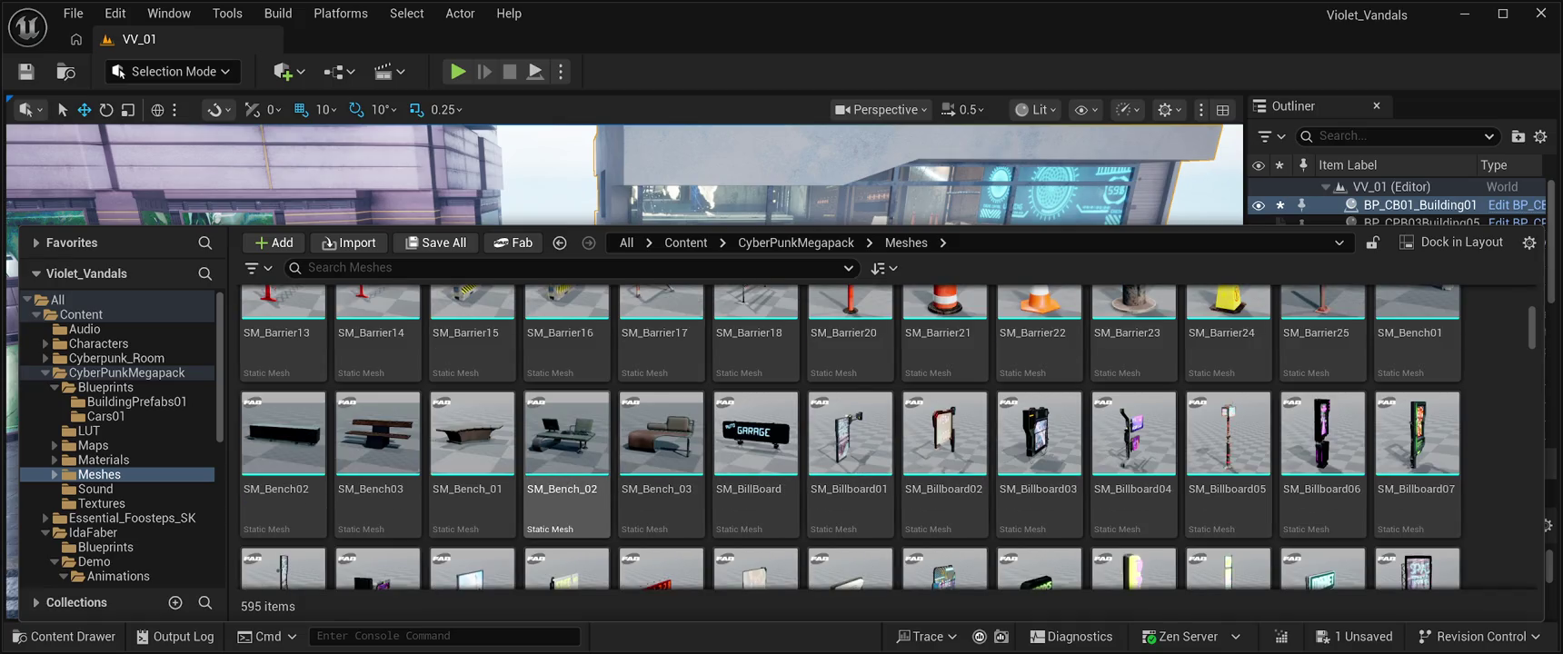
scroll(473, 427, down, 3)
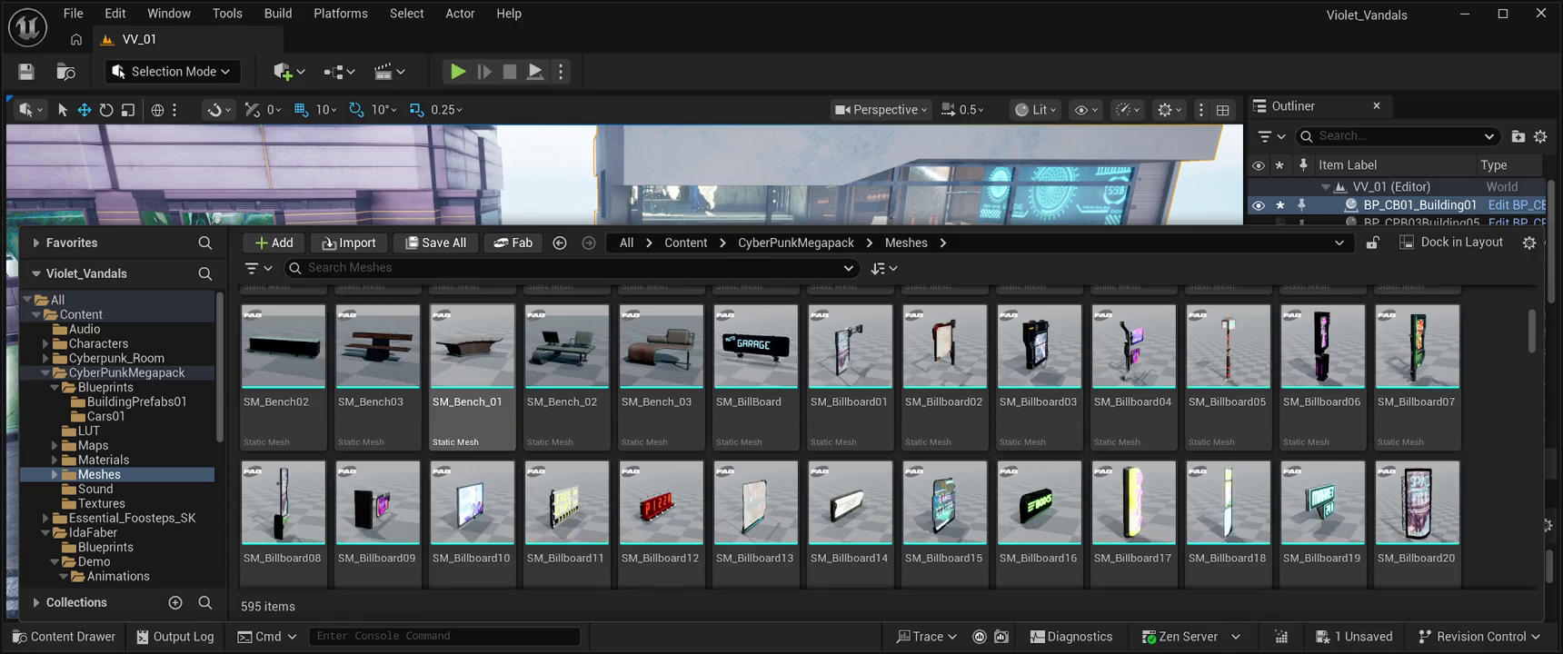
scroll(1039, 509, down, 5)
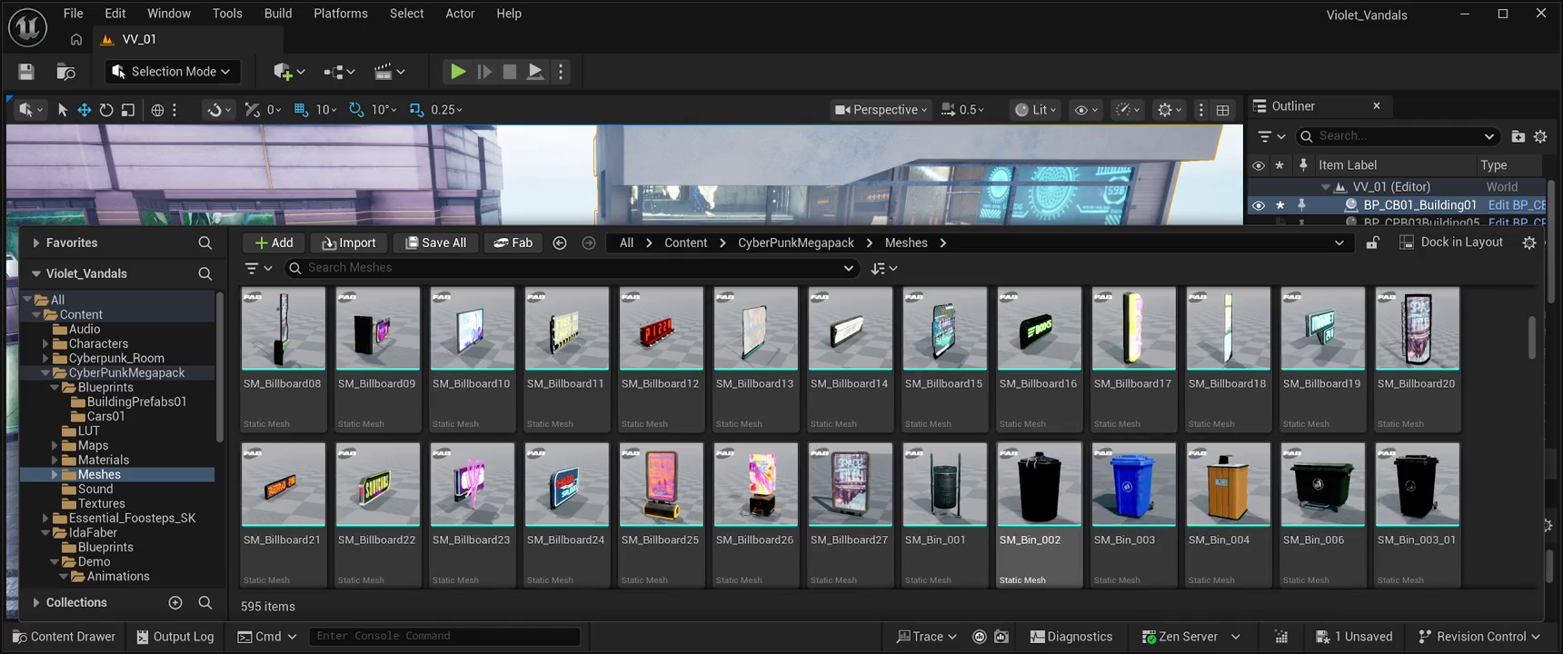
Step: Scroll to the end of the mesh grid until the SM_Tree and SM_UnderTrees01 tiles appear
scroll(1039, 509, down, 5)
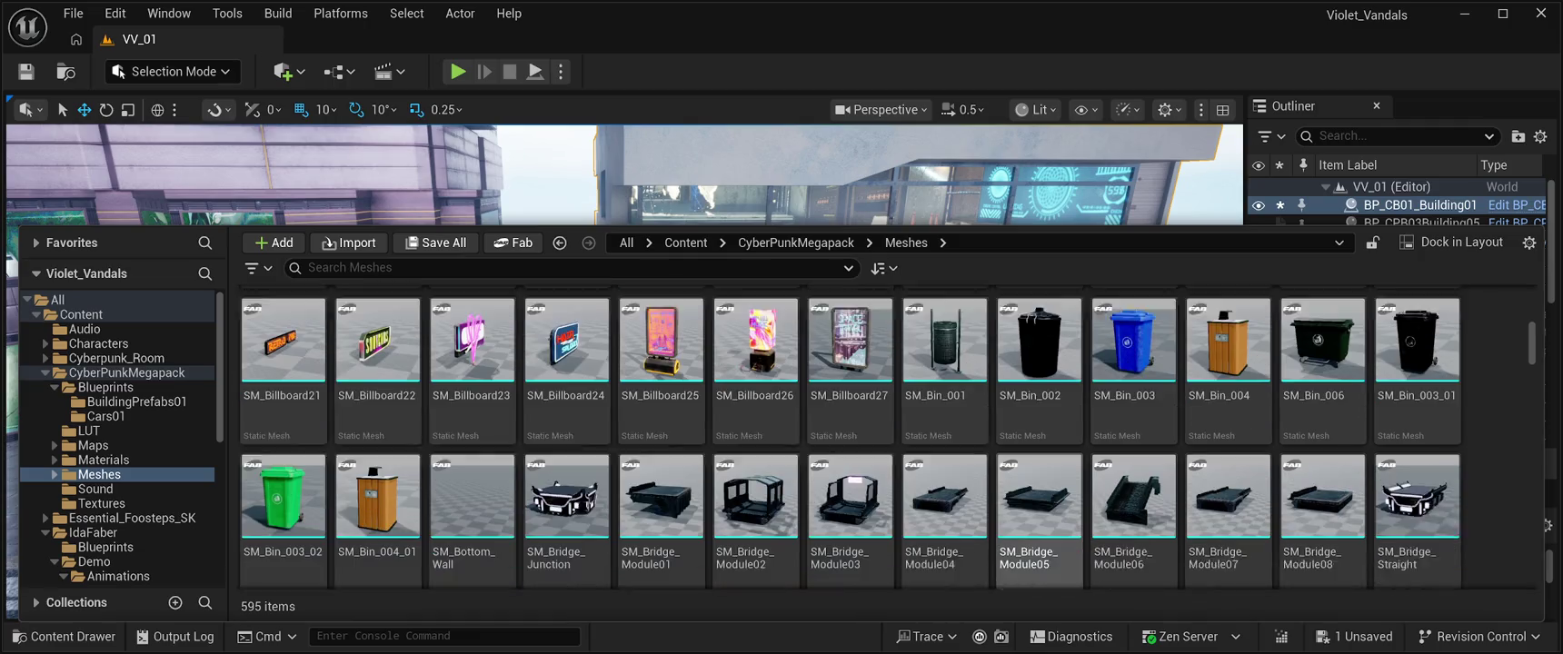
scroll(1228, 454, down, 5)
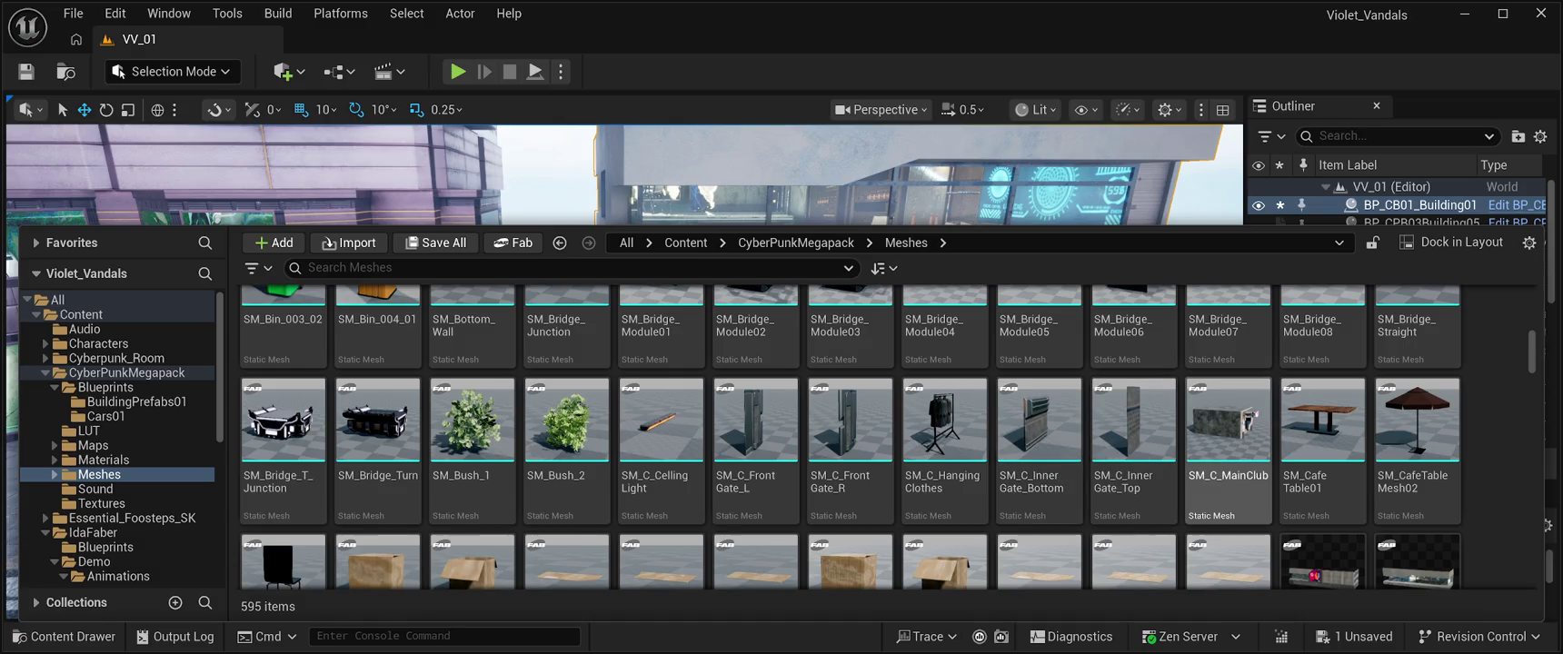
scroll(1227, 482, down, 3)
scroll(1228, 482, up, 2)
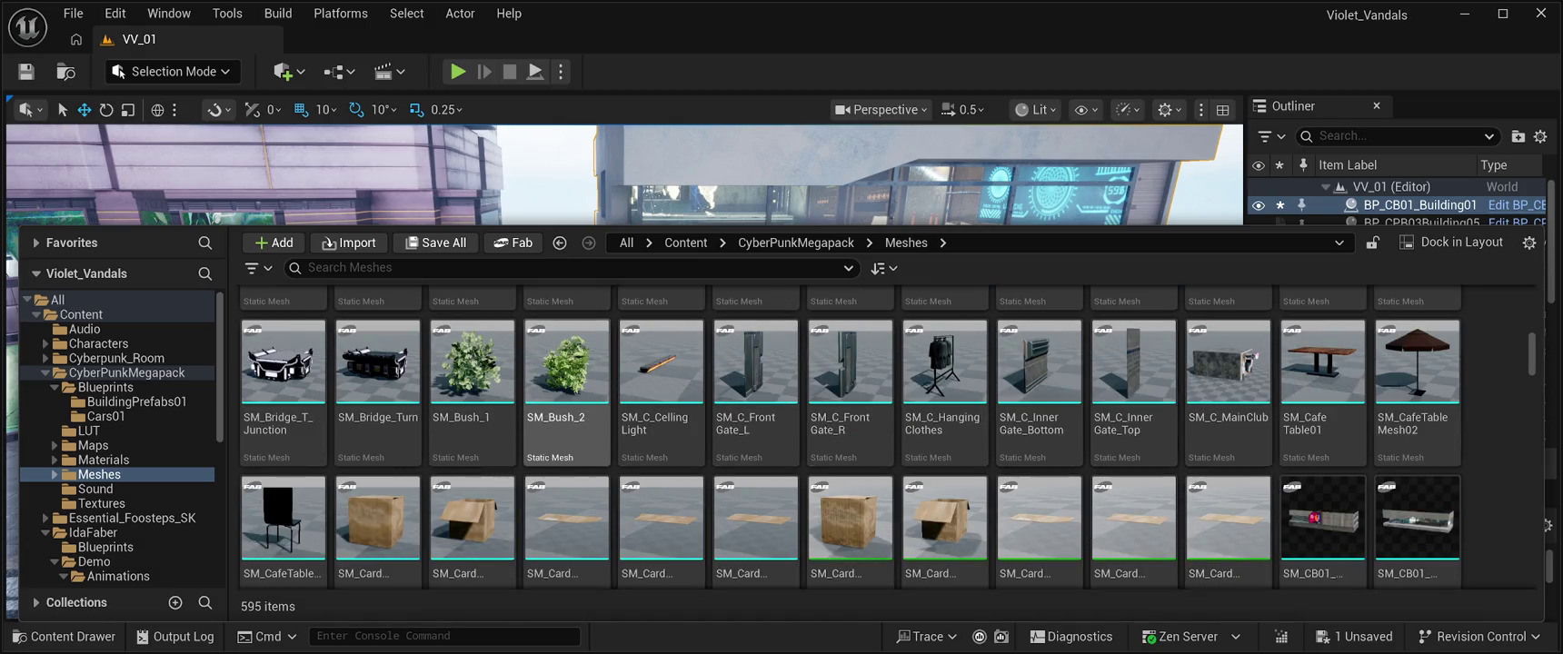
scroll(567, 409, down, 3)
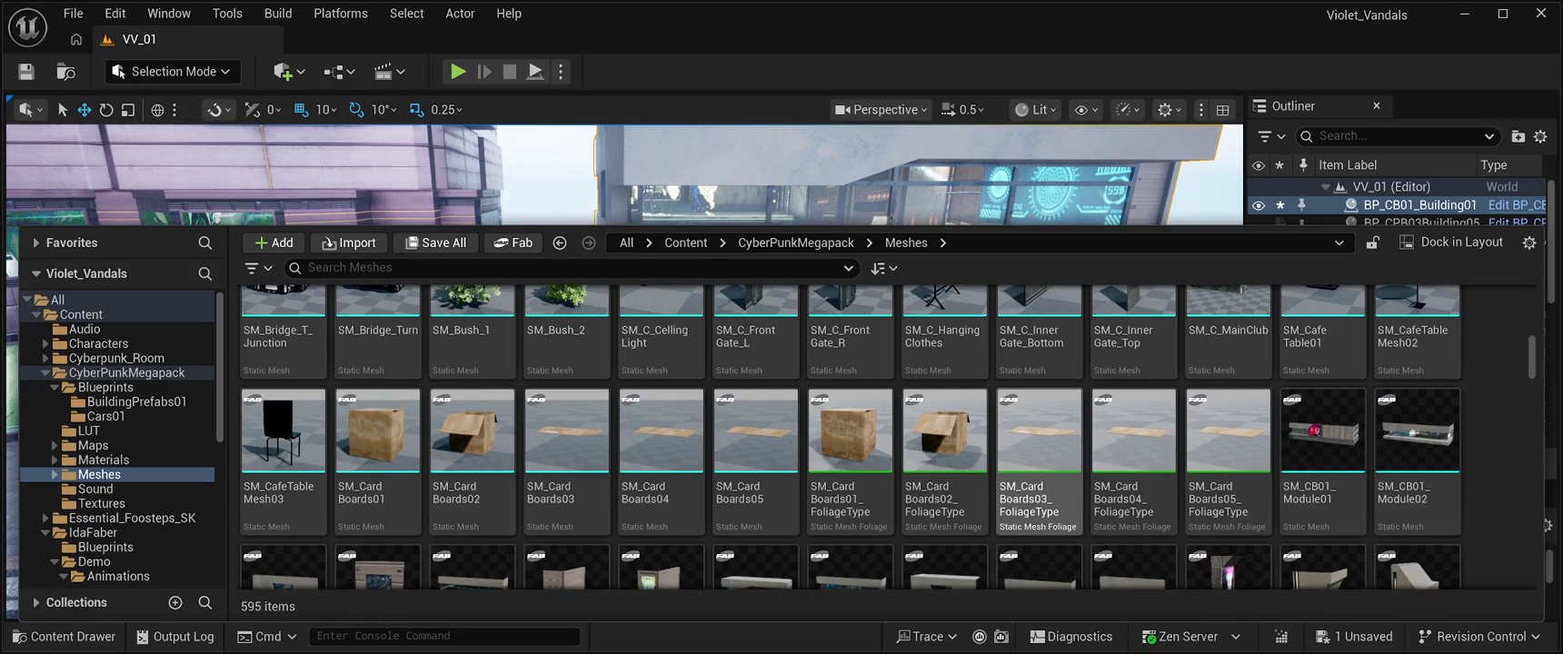
scroll(1040, 472, down, 3)
scroll(756, 454, down, 5)
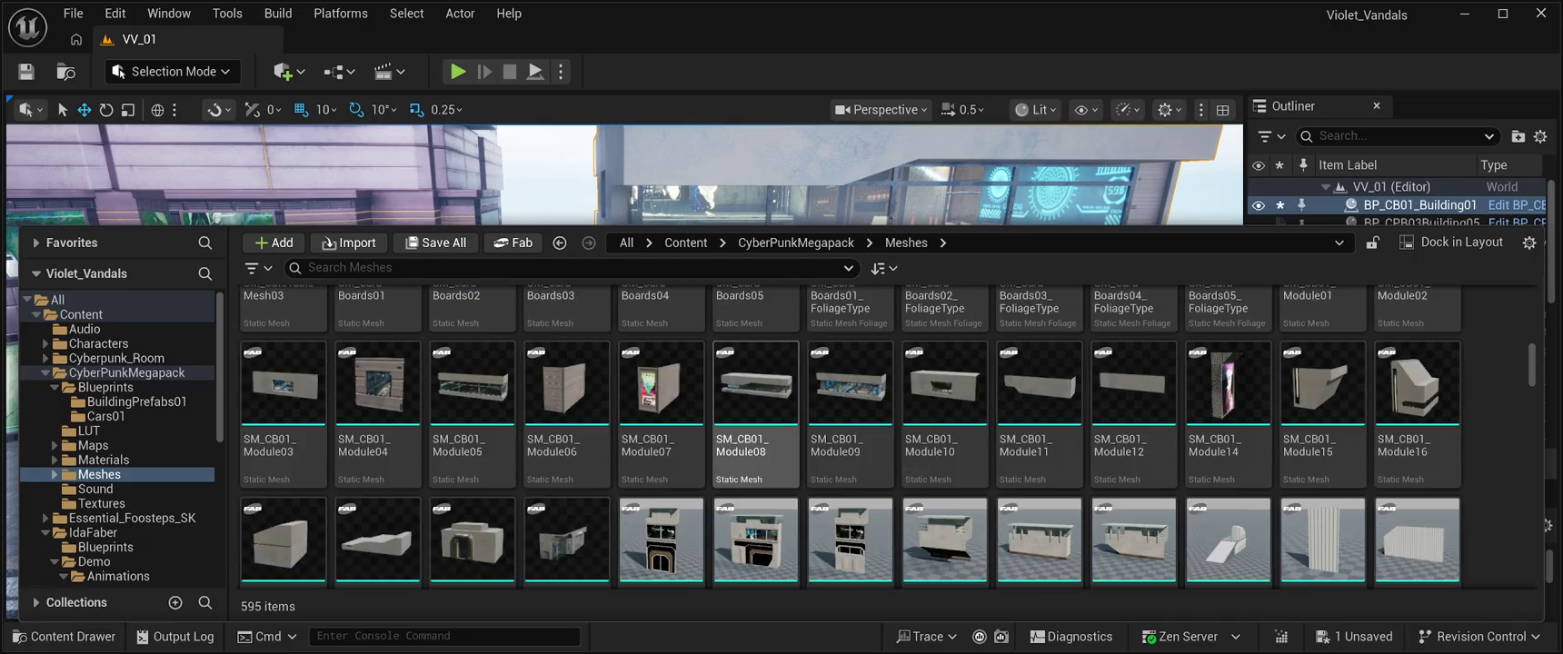
scroll(756, 455, down, 6)
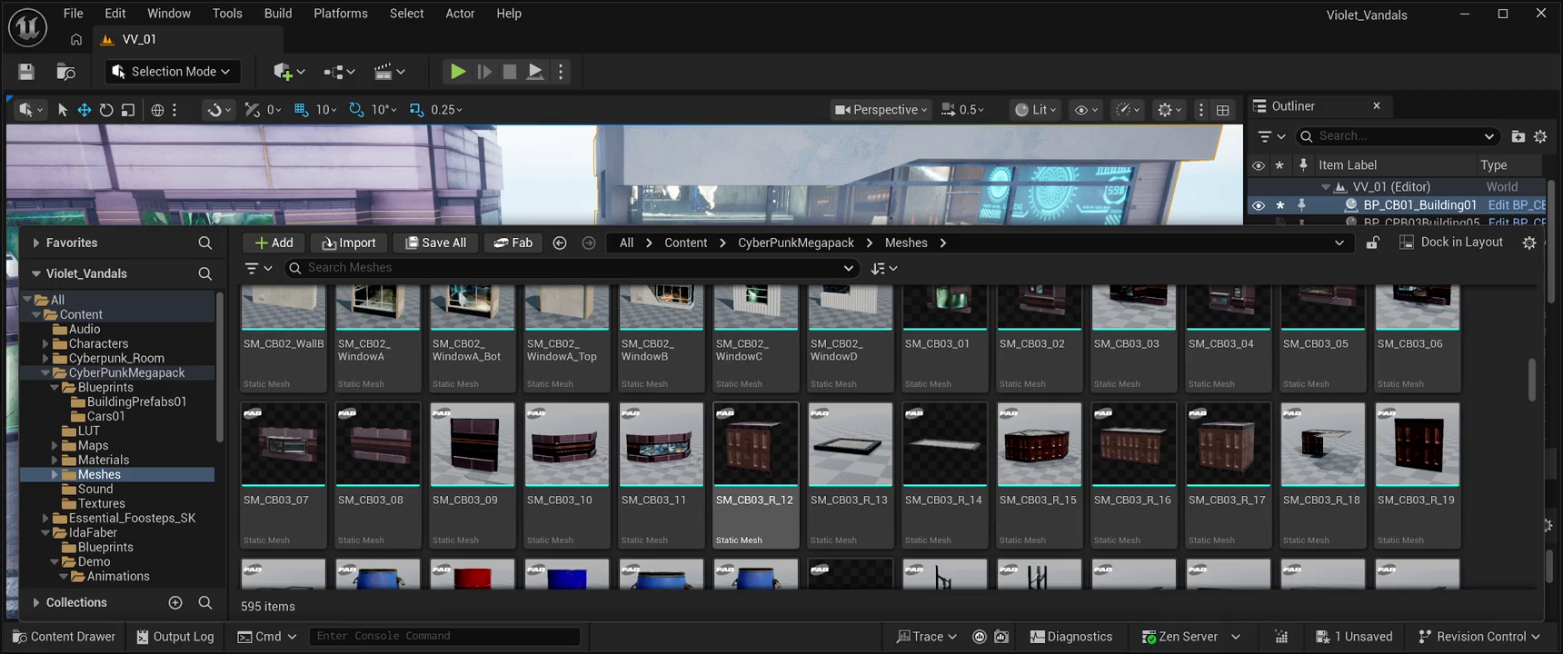
scroll(757, 437, down, 2)
scroll(756, 409, down, 2)
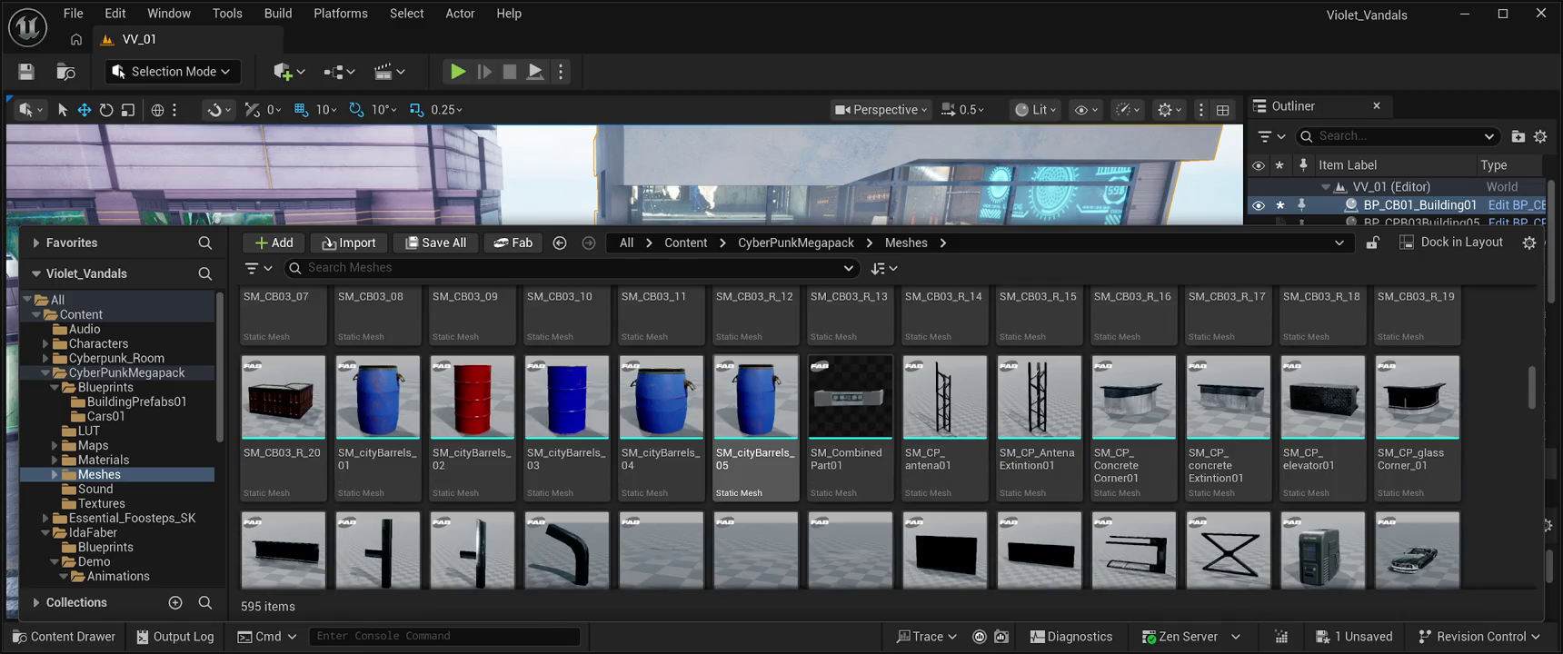
scroll(849, 427, down, 3)
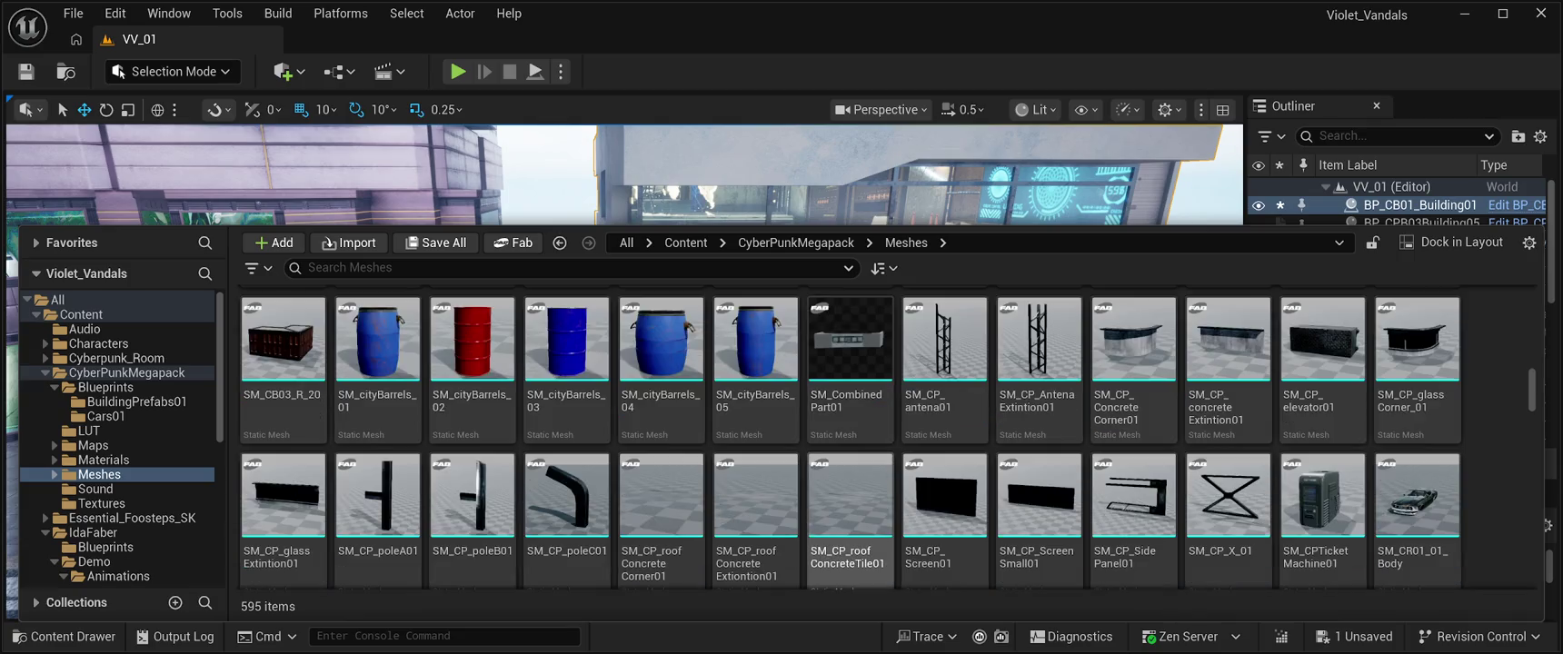
scroll(850, 436, down, 4)
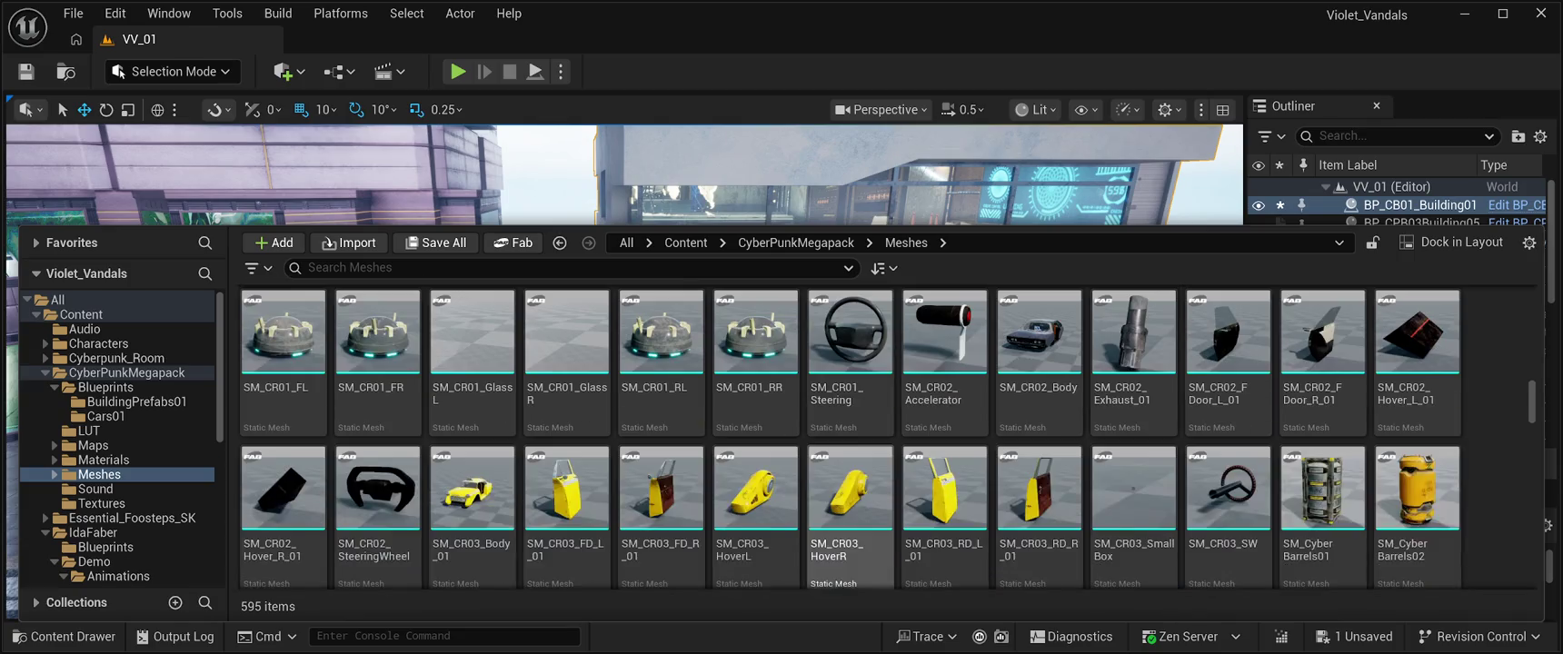
scroll(1322, 490, down, 3)
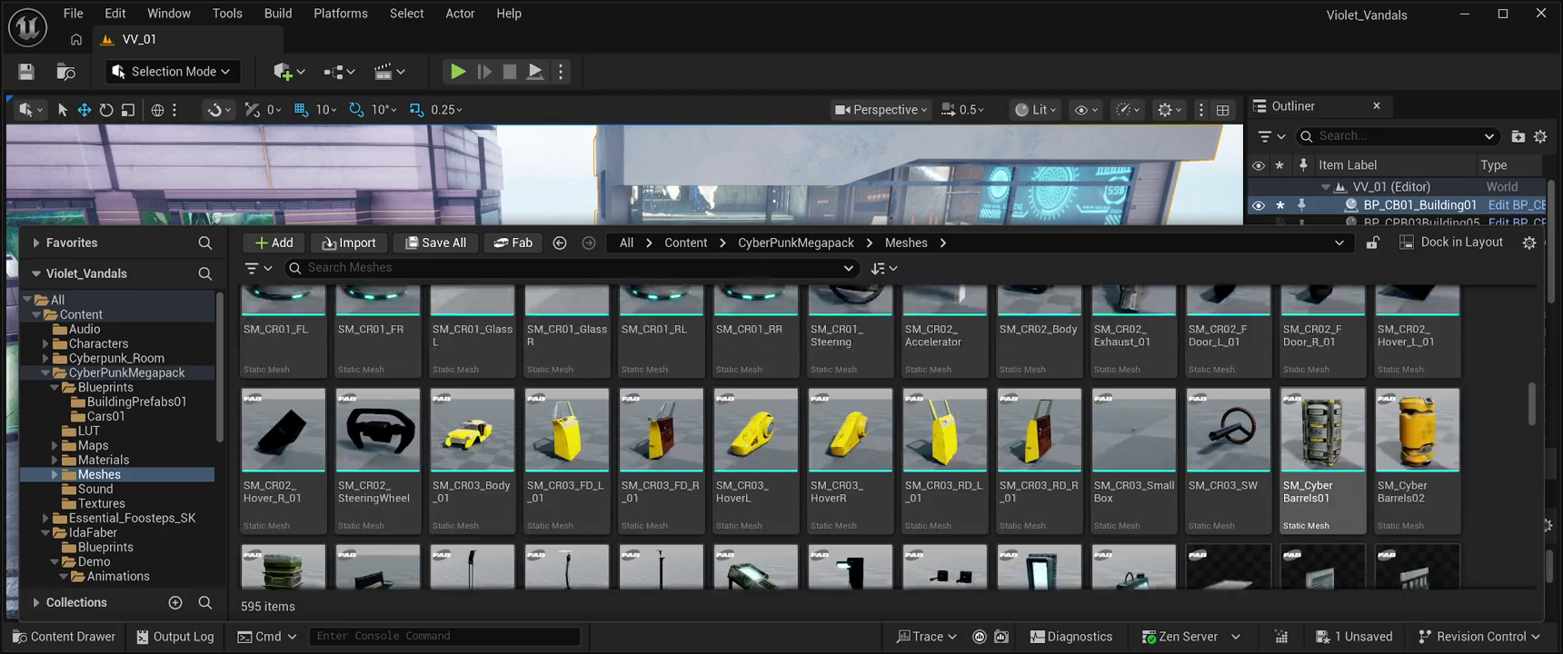
scroll(945, 509, down, 3)
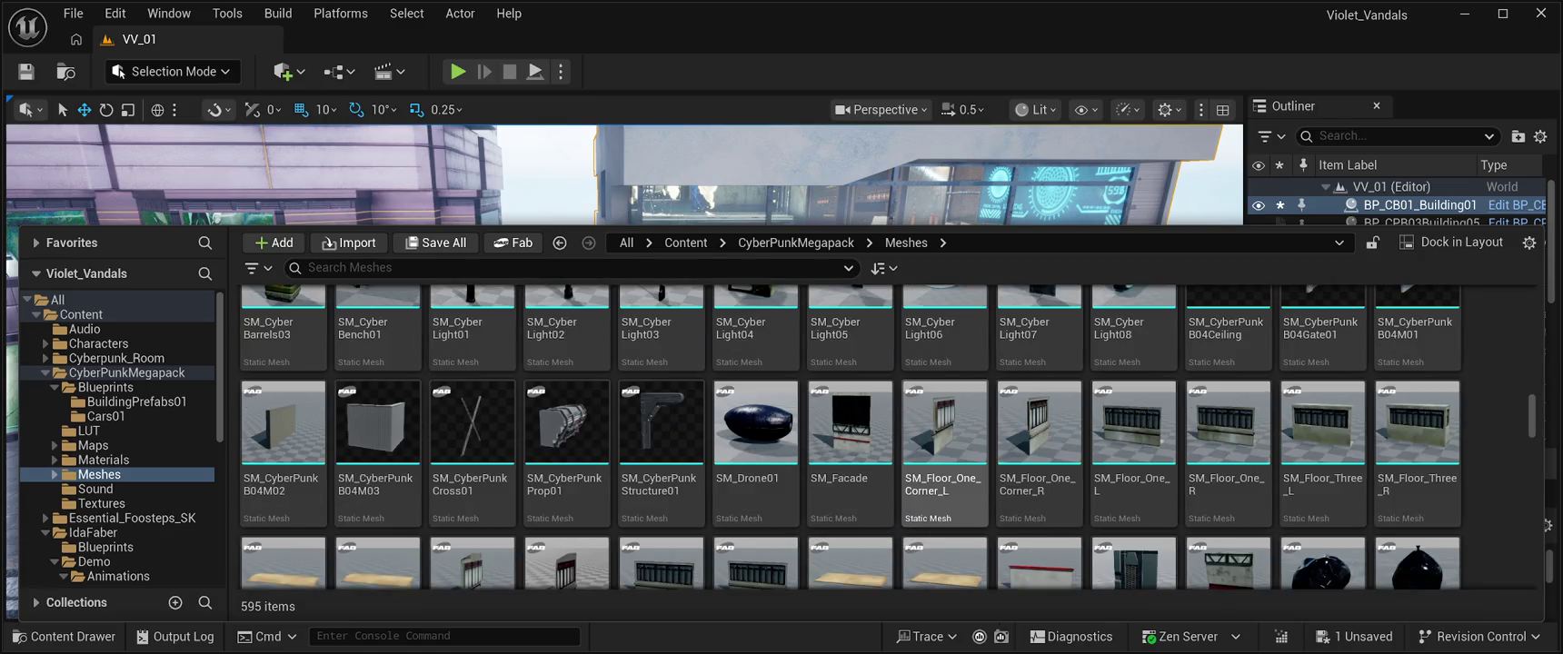
scroll(755, 496, down, 1)
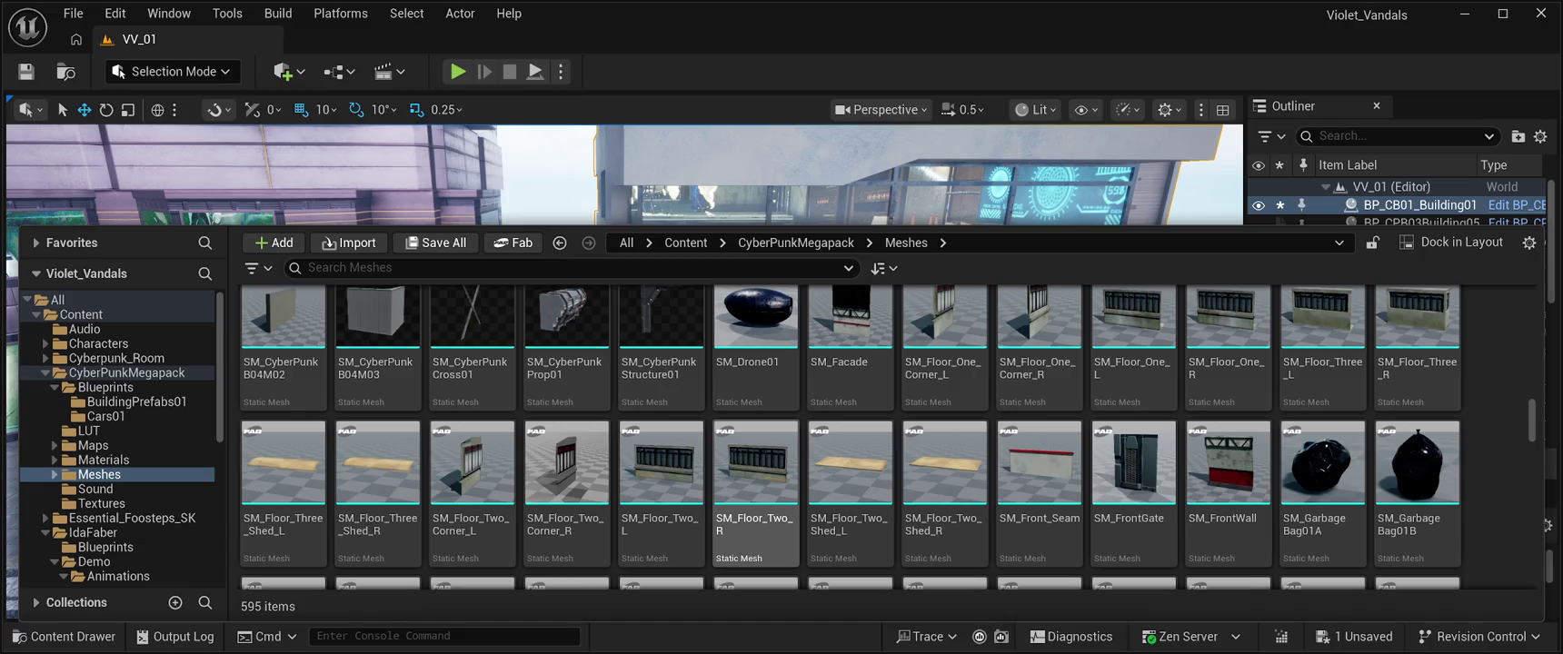
scroll(754, 495, up, 2)
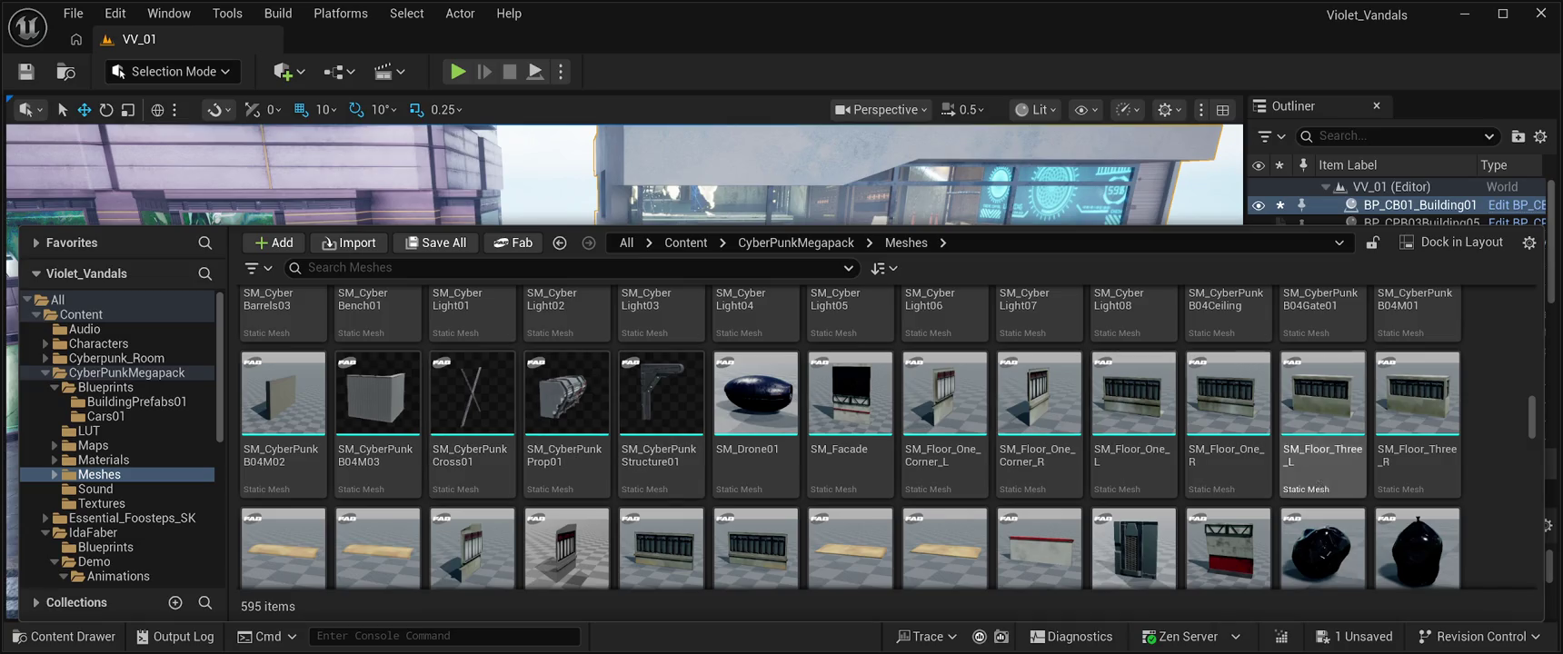
scroll(755, 409, down, 1)
scroll(755, 409, down, 1)
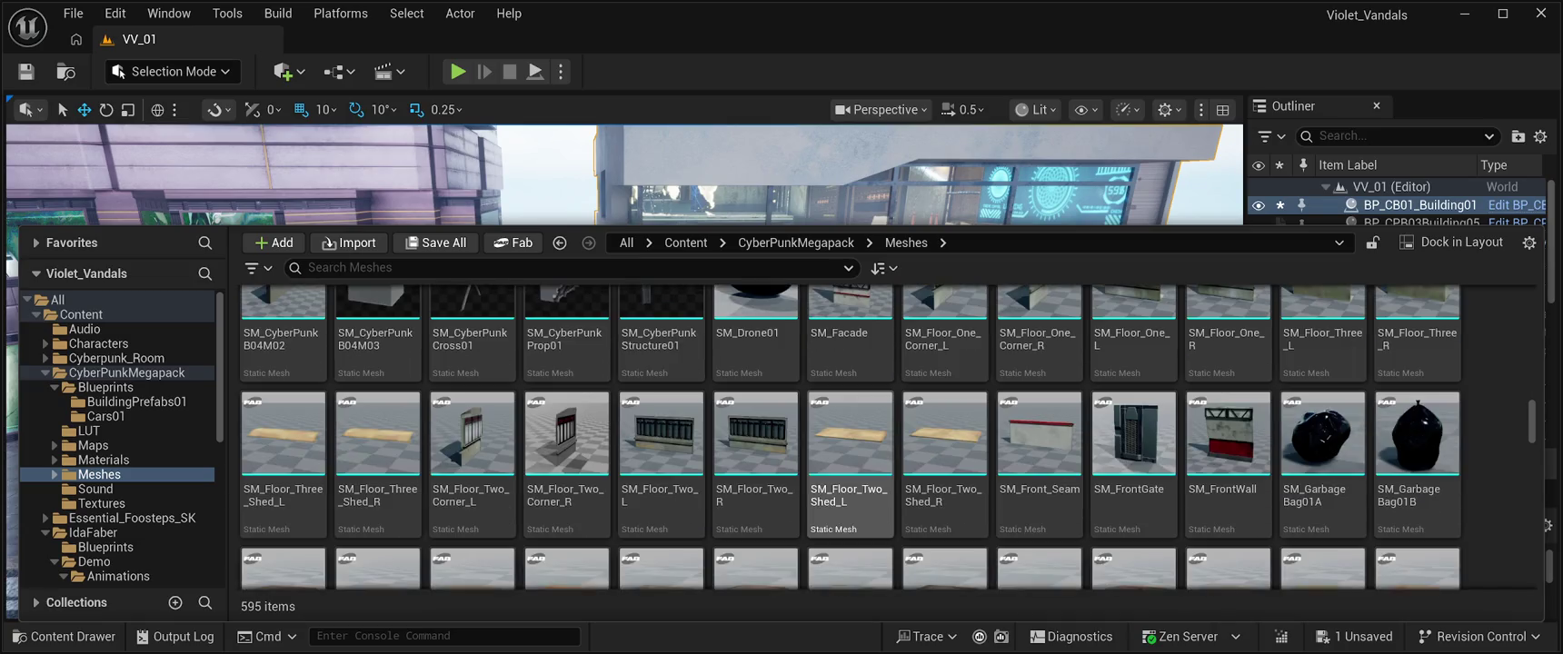
scroll(1040, 409, down, 2)
scroll(1040, 409, down, 5)
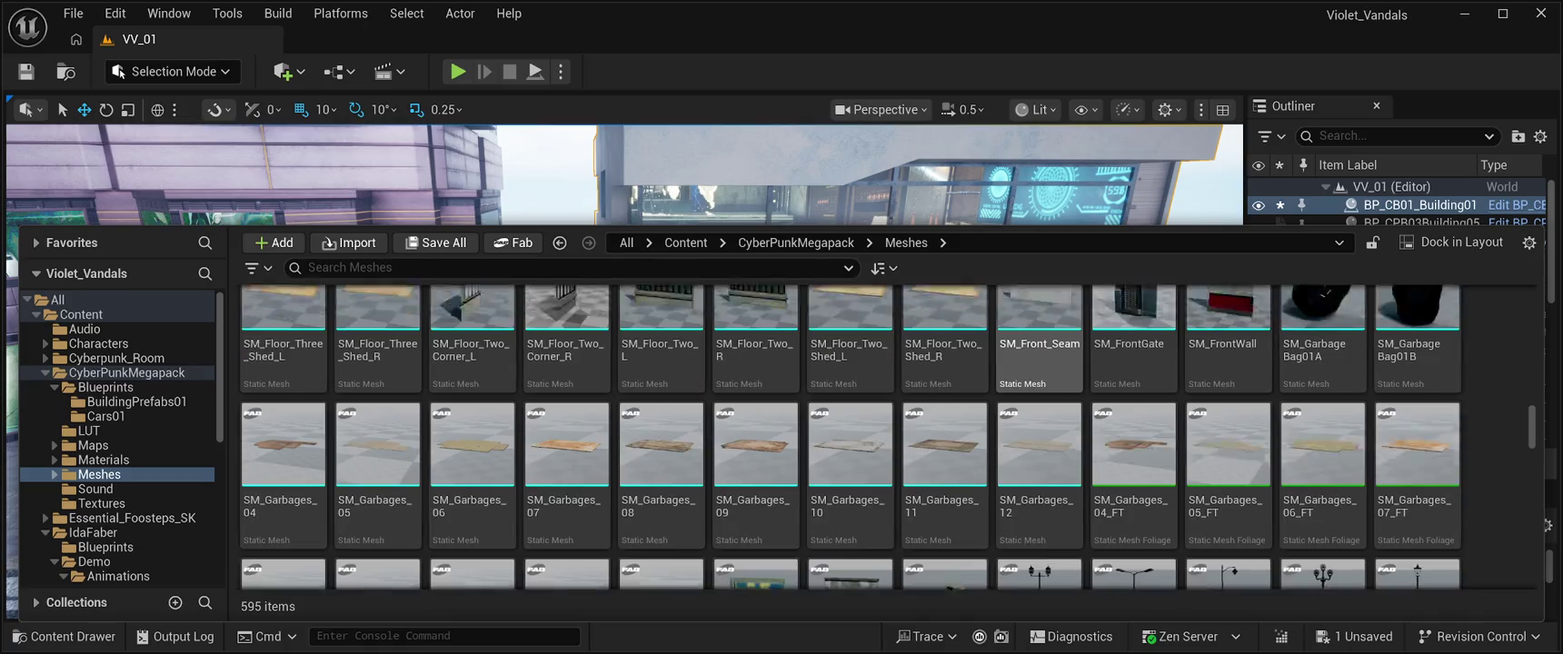
scroll(1040, 473, down, 1)
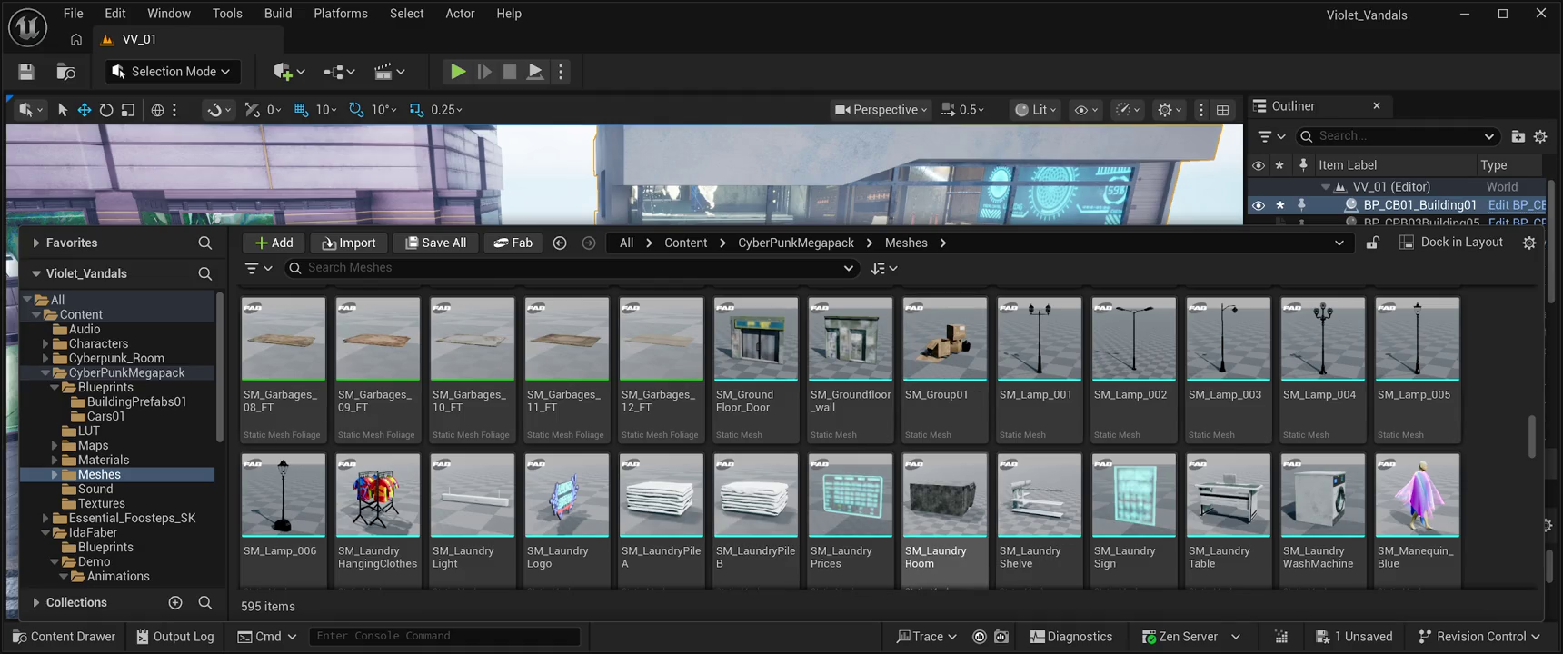
scroll(945, 491, down, 1)
scroll(1039, 491, down, 3)
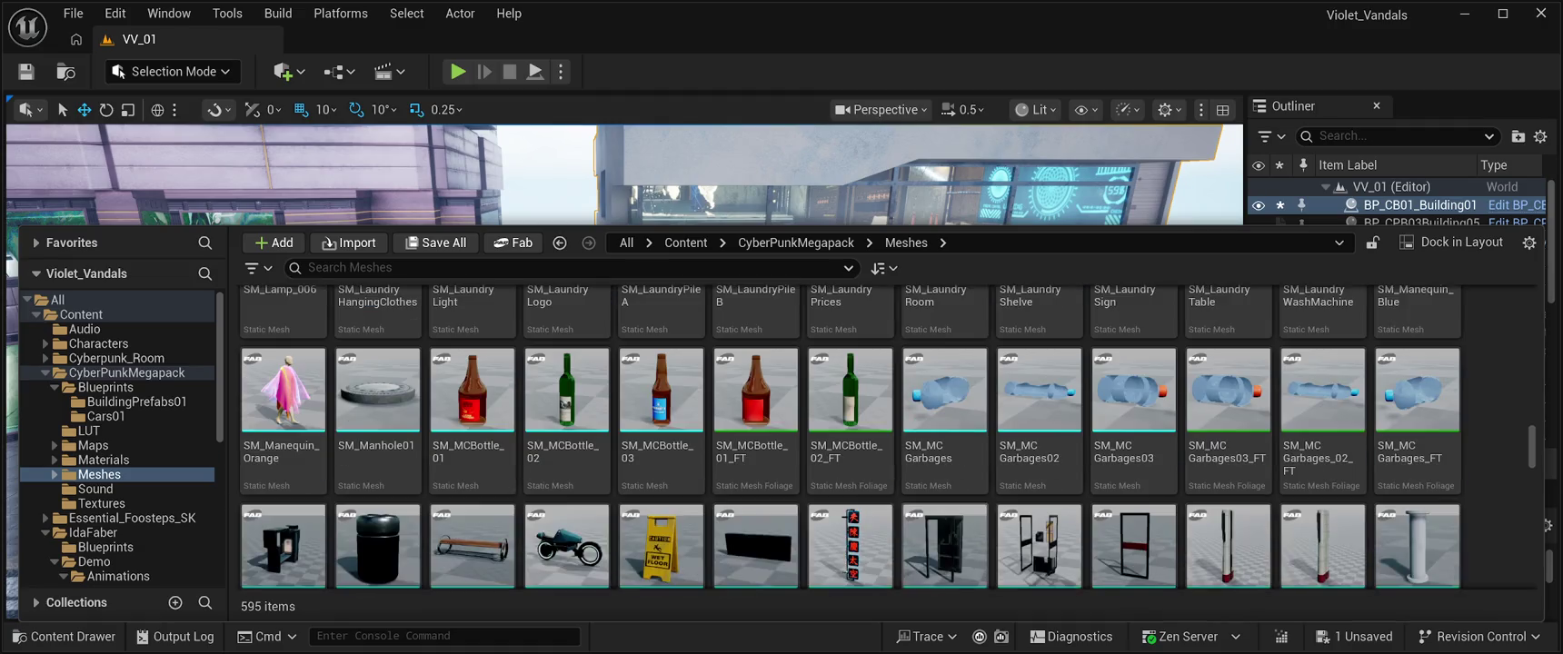
scroll(849, 436, down, 2)
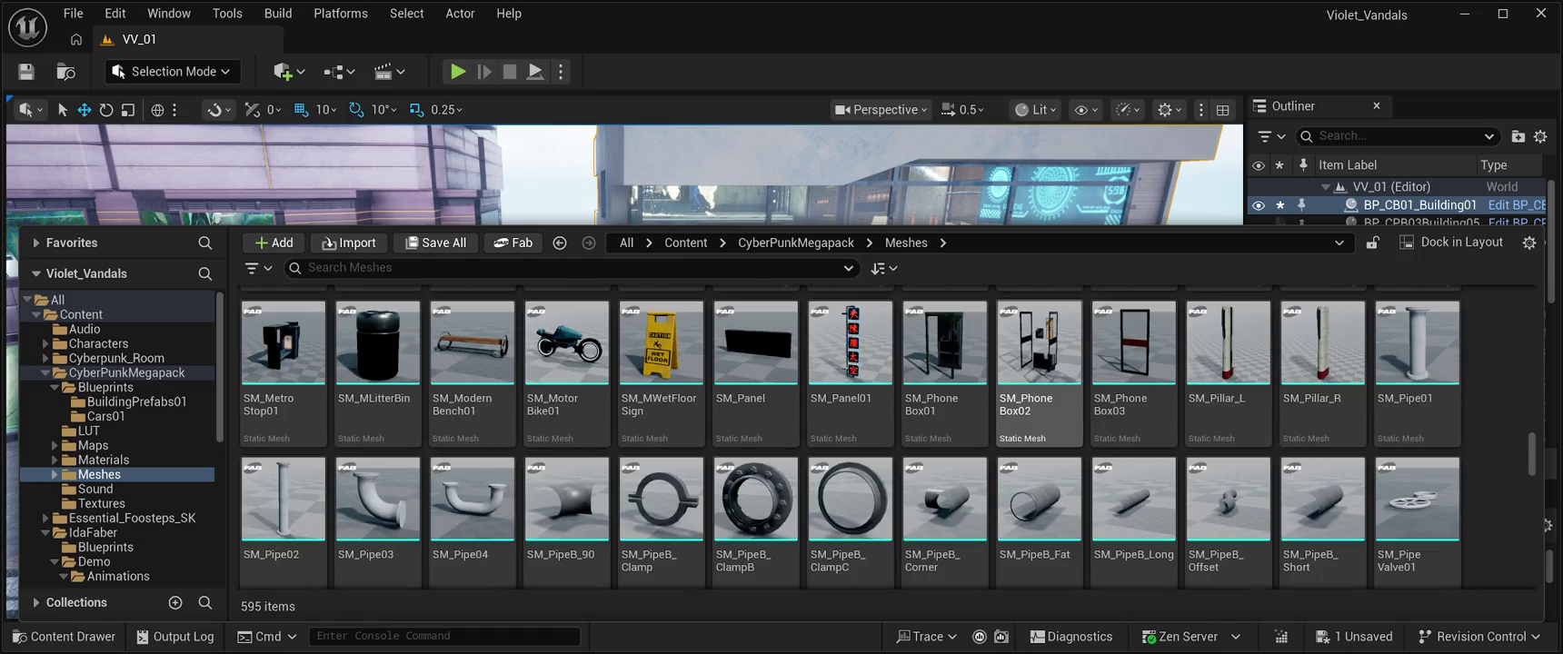
scroll(1039, 436, down, 10)
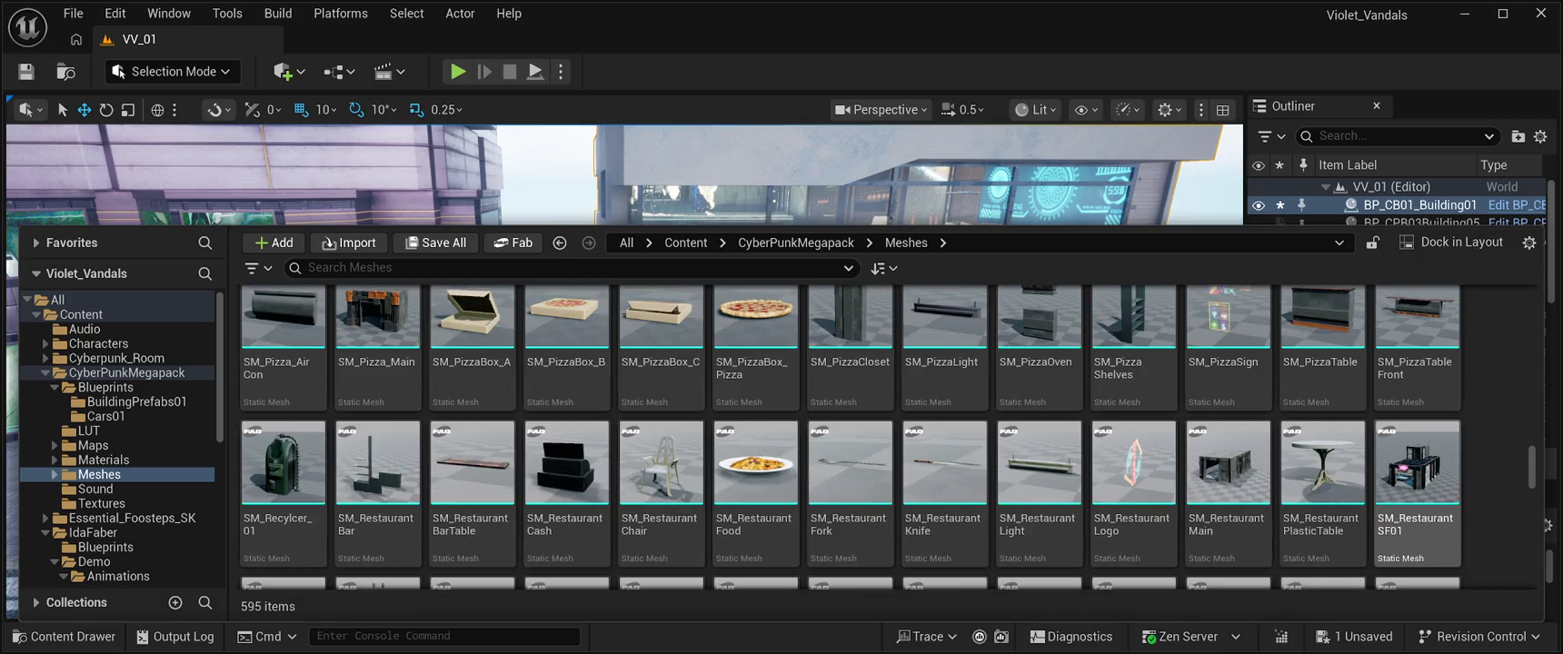
scroll(849, 436, down, 2)
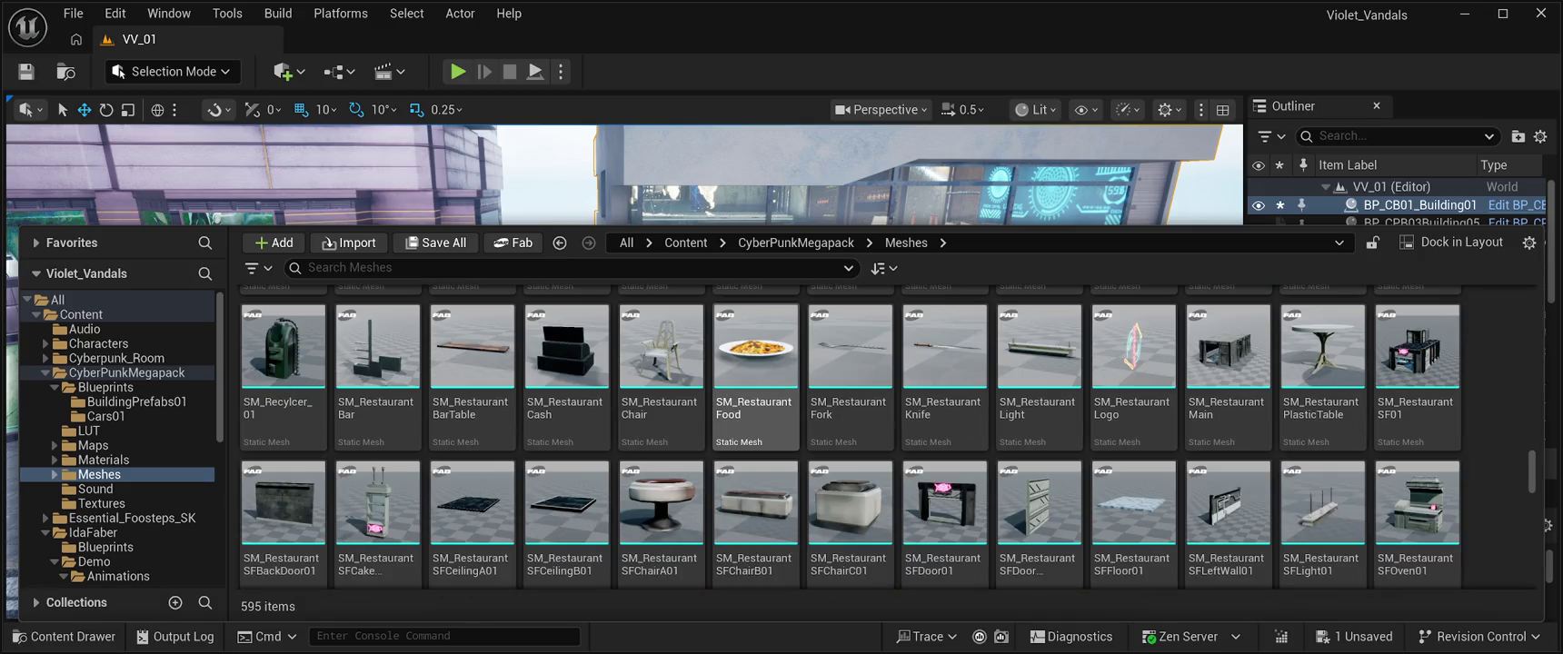
scroll(563, 436, down, 2)
scroll(1134, 473, down, 2)
scroll(1134, 472, down, 10)
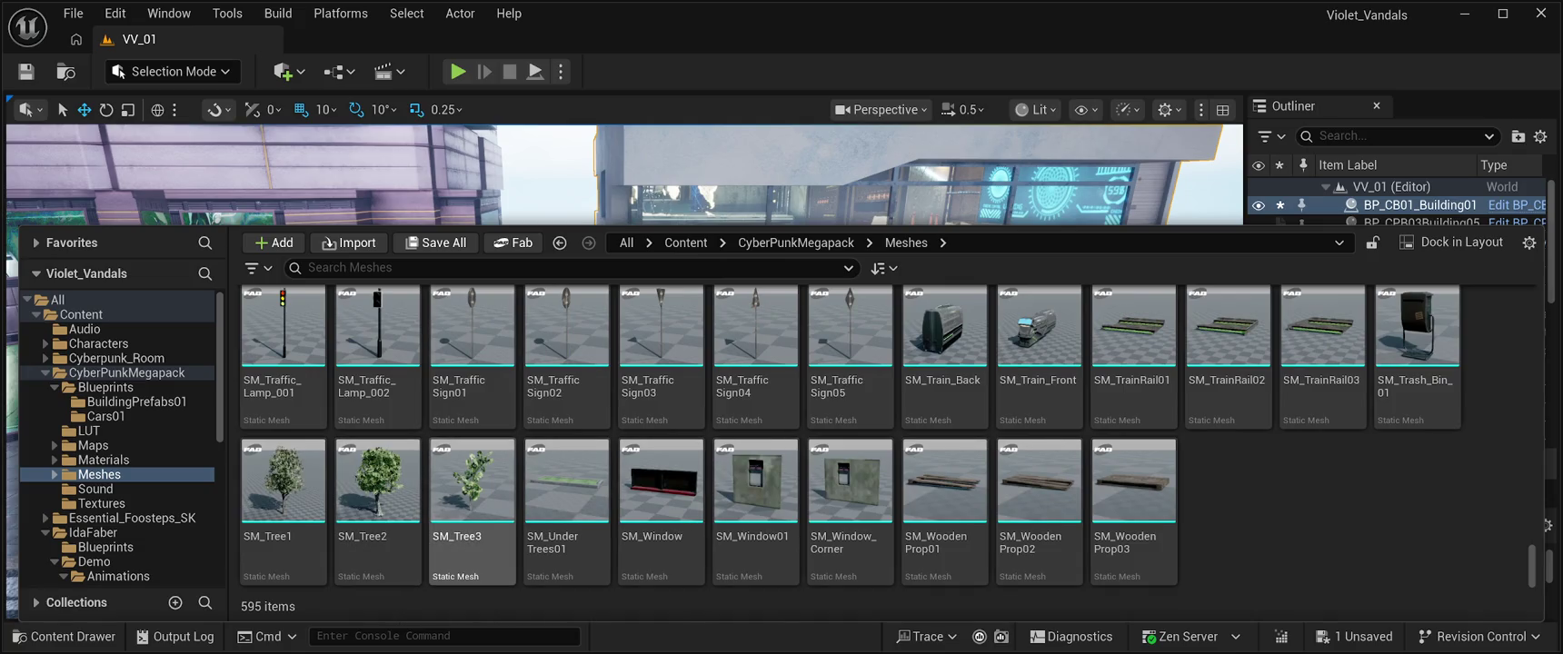
Step: Drop SM_UnderTrees01 into the level and lower it flat onto the pavement beside the road
mouse_move(563, 491)
mouse_down()
mouse_move(545, 272)
mouse_move(536, 377)
mouse_move(550, 405)
mouse_up()
key(f)
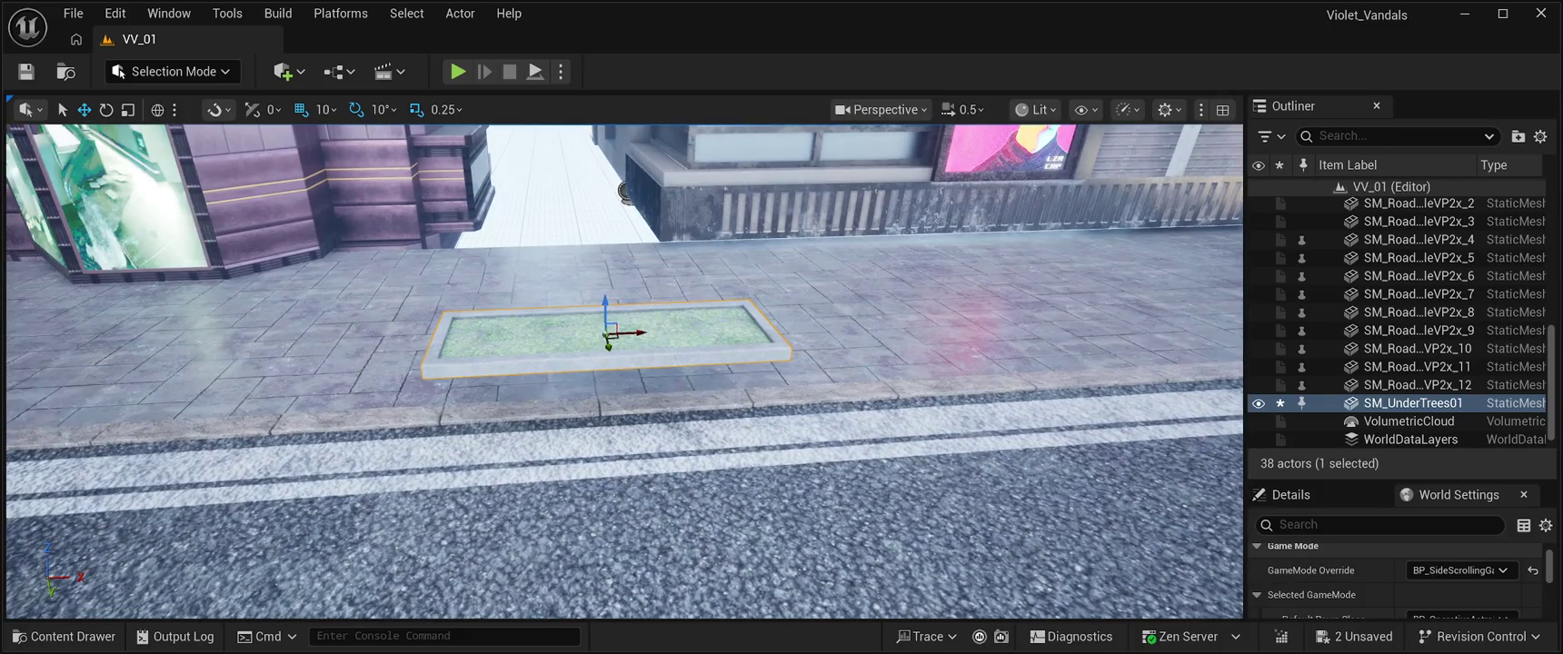
drag(609, 338, 611, 387)
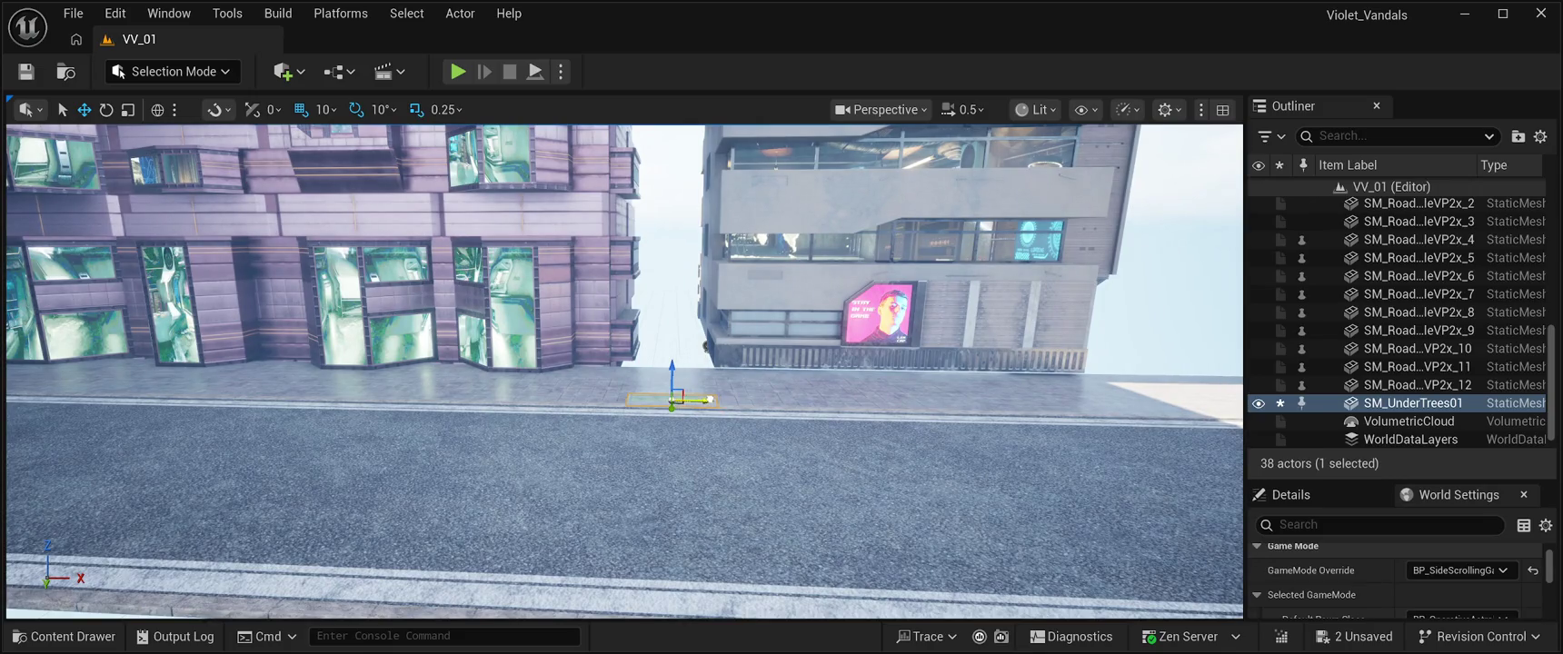
Step: Save the level, then play-test it by running the character right along the street and stop
key(ctrl+s)
key(alt+p)
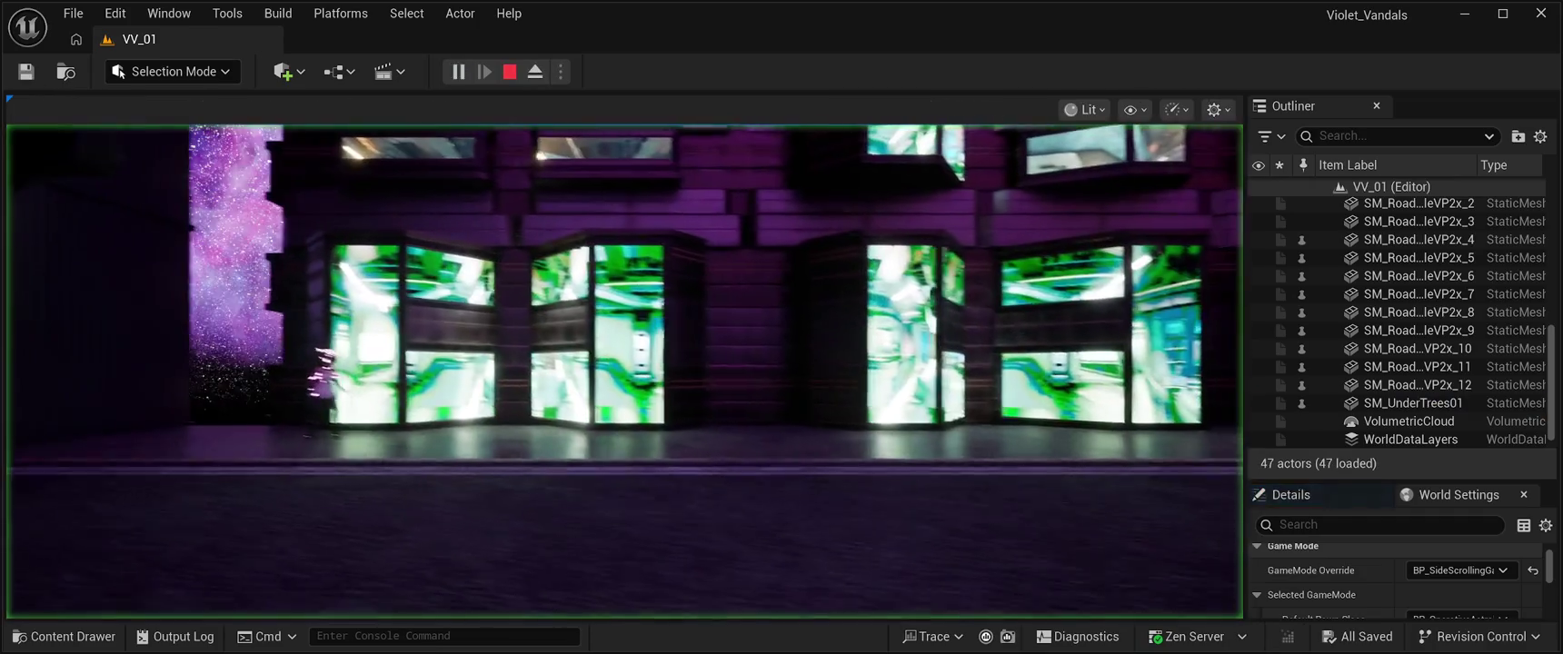
key(d)
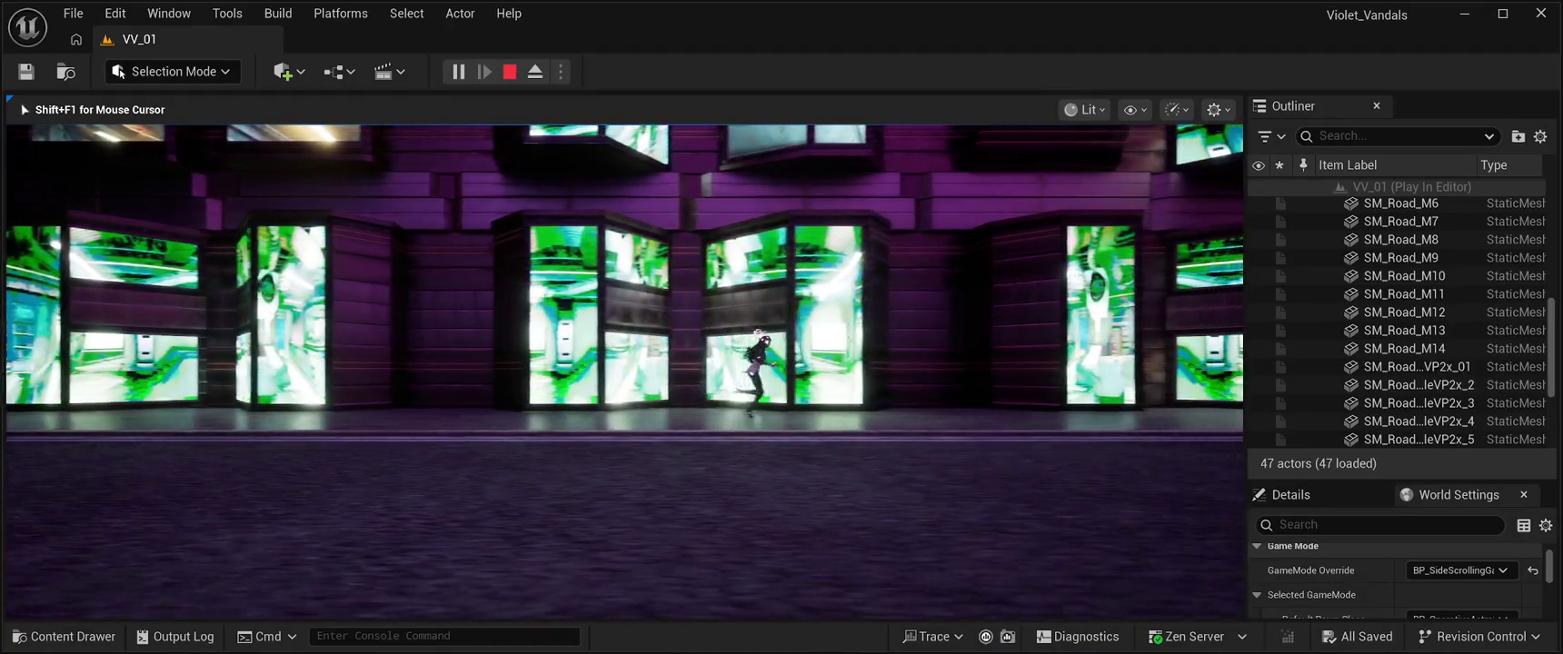
key(d)
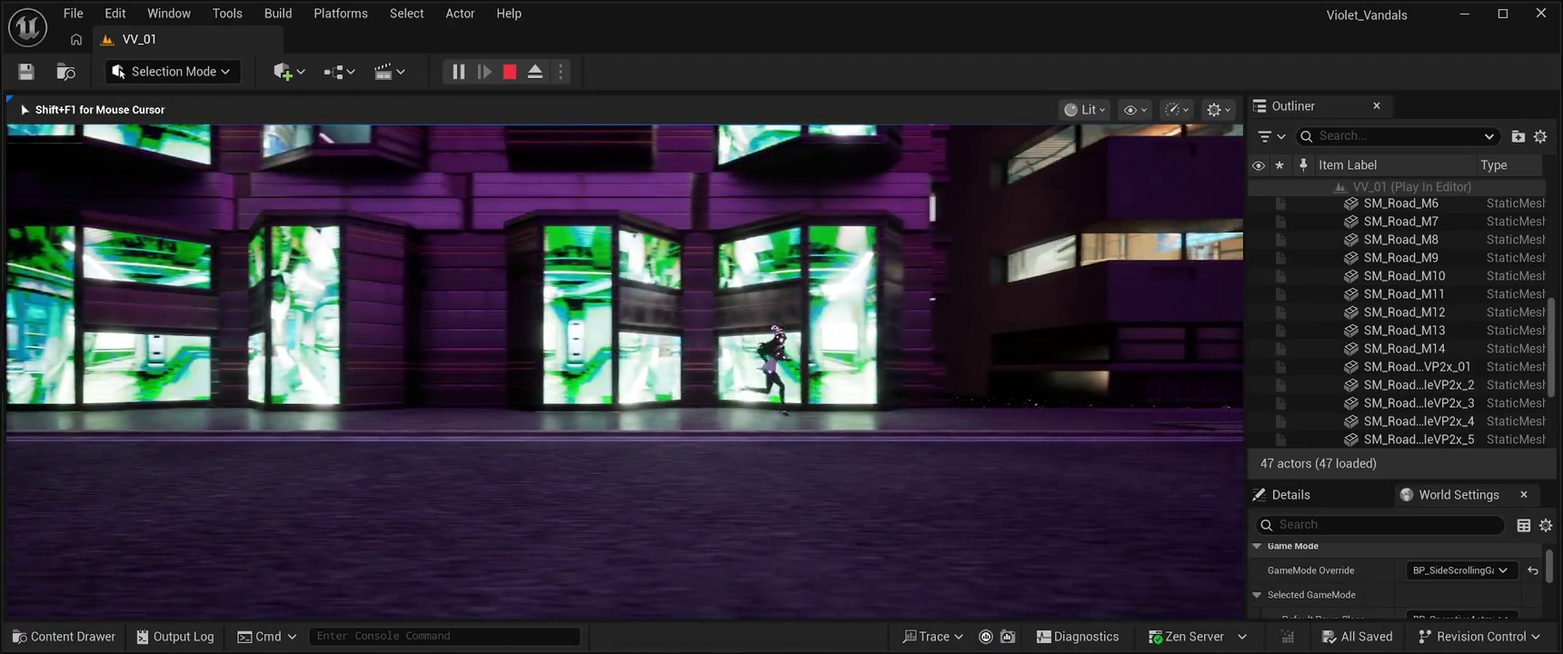
key(d)
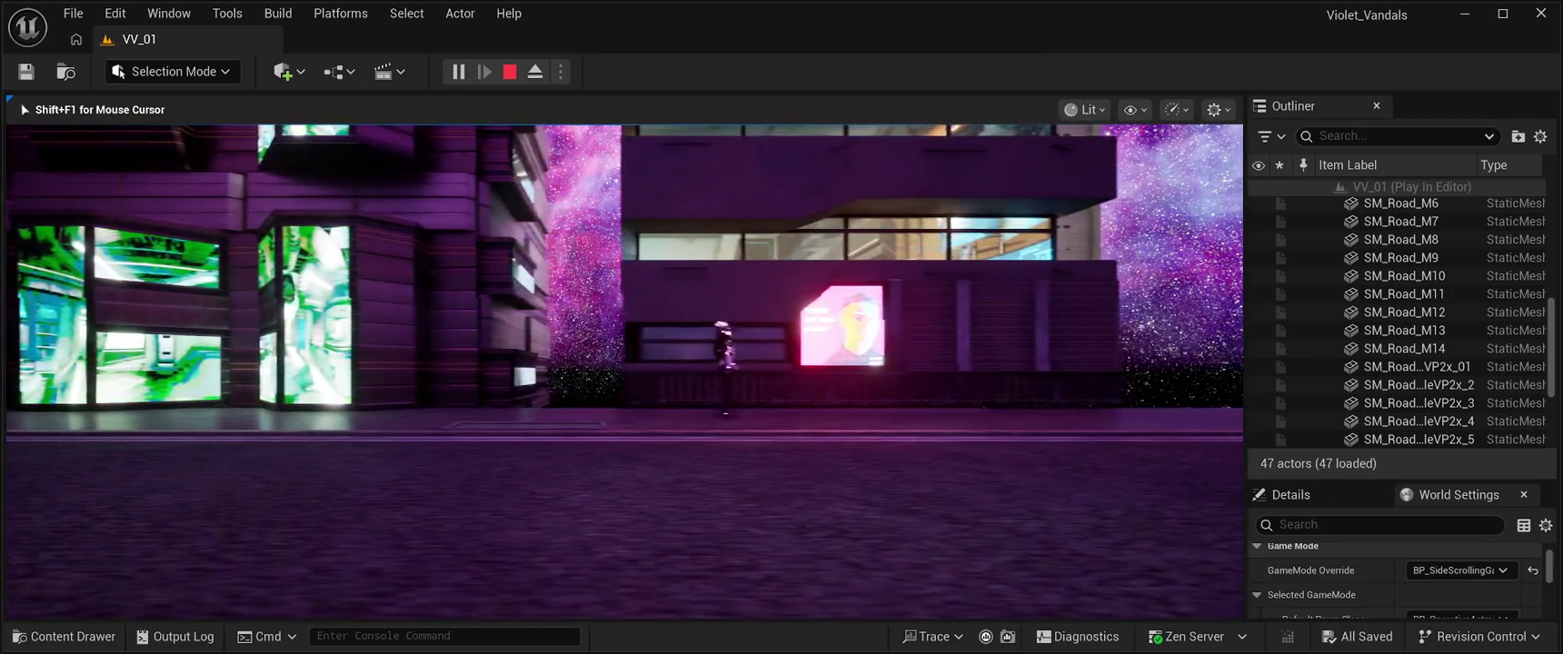
key(Escape)
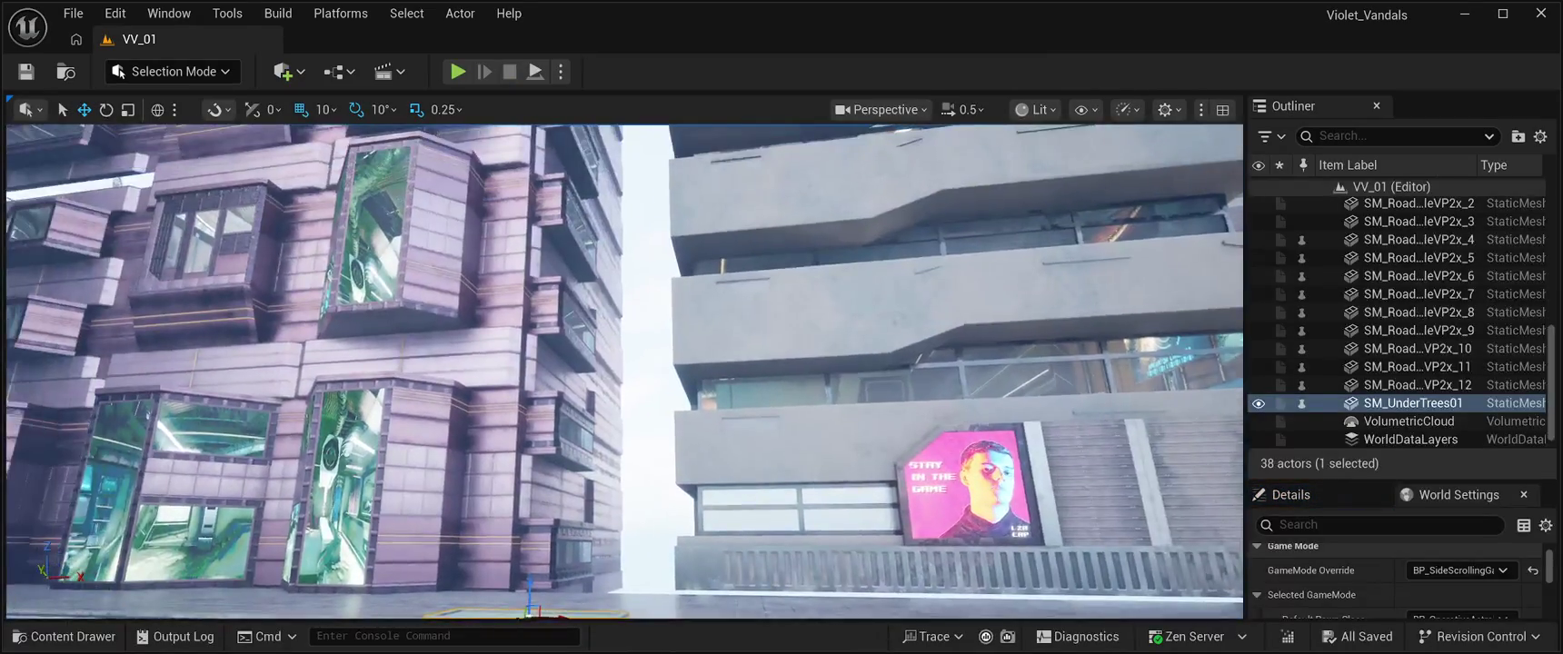
Step: Refocus on the planter slab and place the SM_Tree3 sapling in it
key(f)
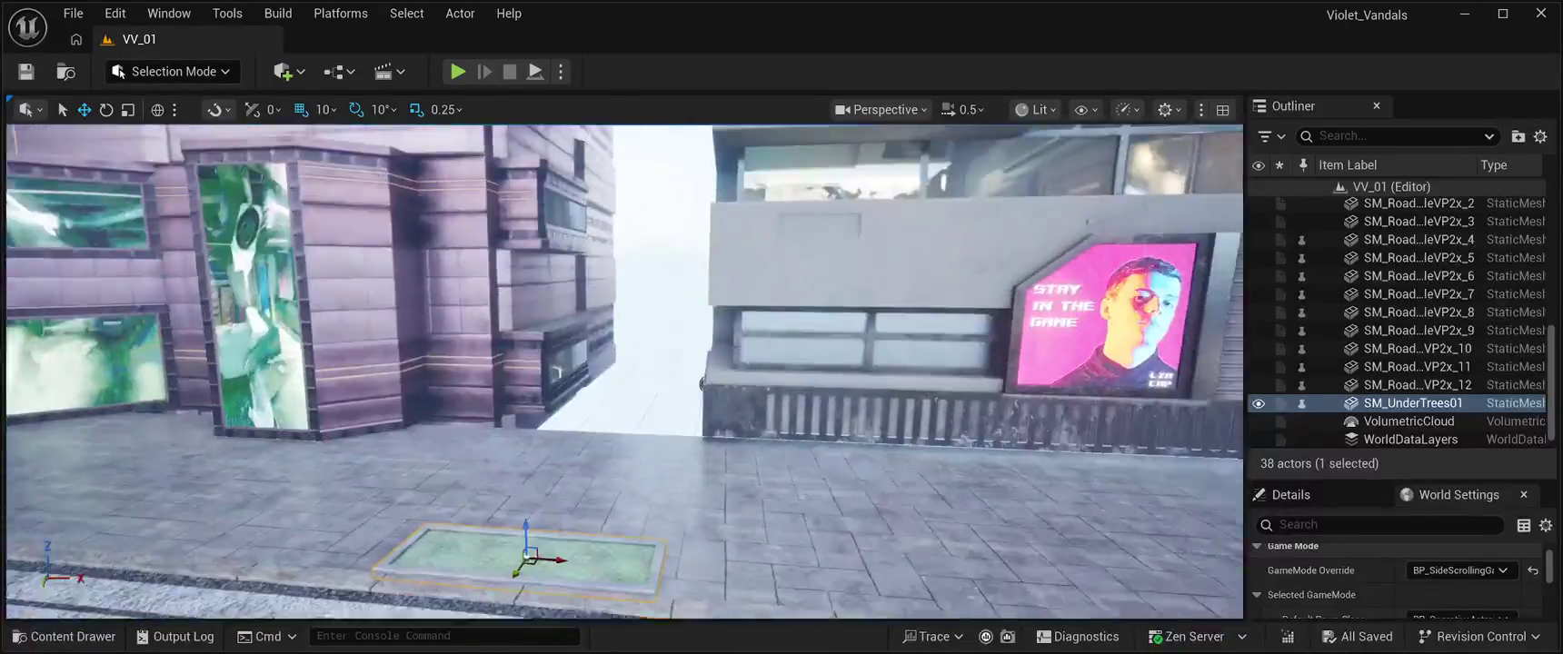
click(64, 636)
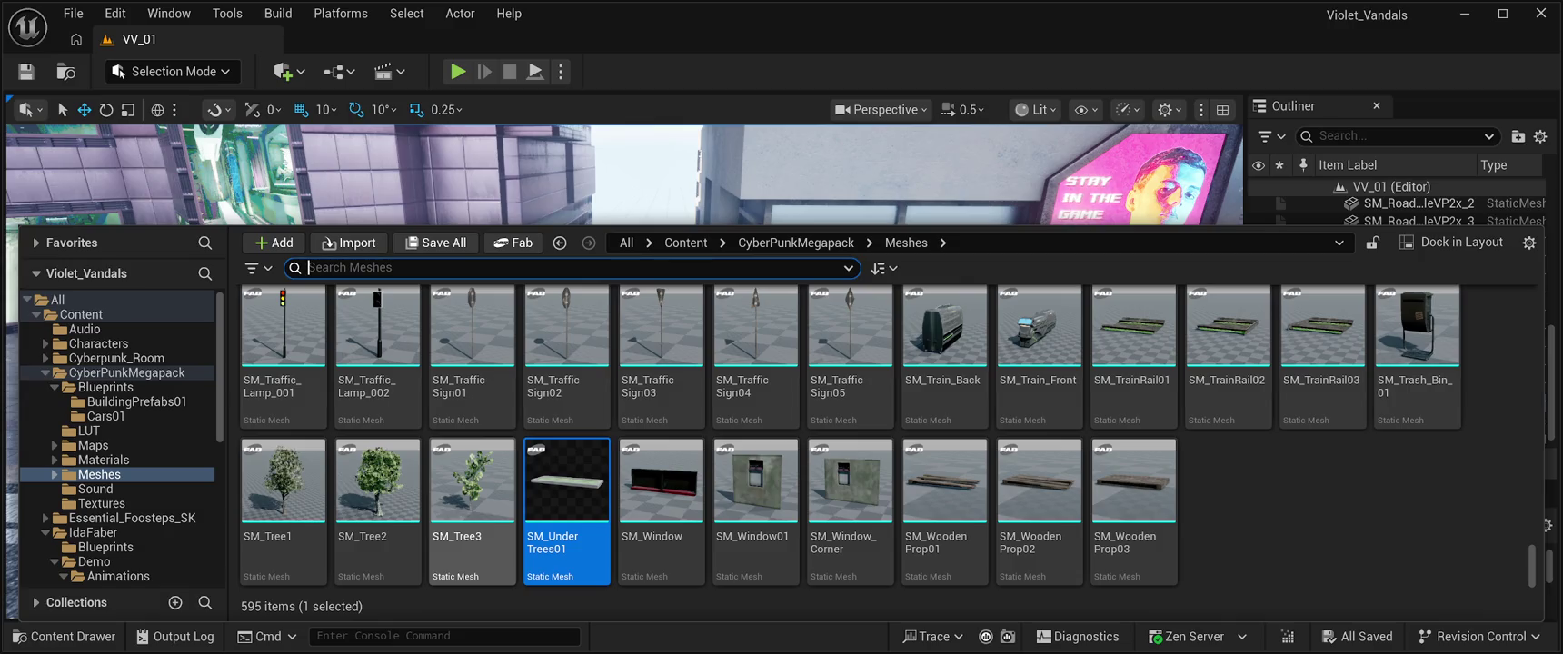
click(471, 491)
mouse_move(471, 491)
mouse_down()
mouse_move(581, 509)
mouse_move(618, 427)
mouse_move(523, 460)
mouse_up()
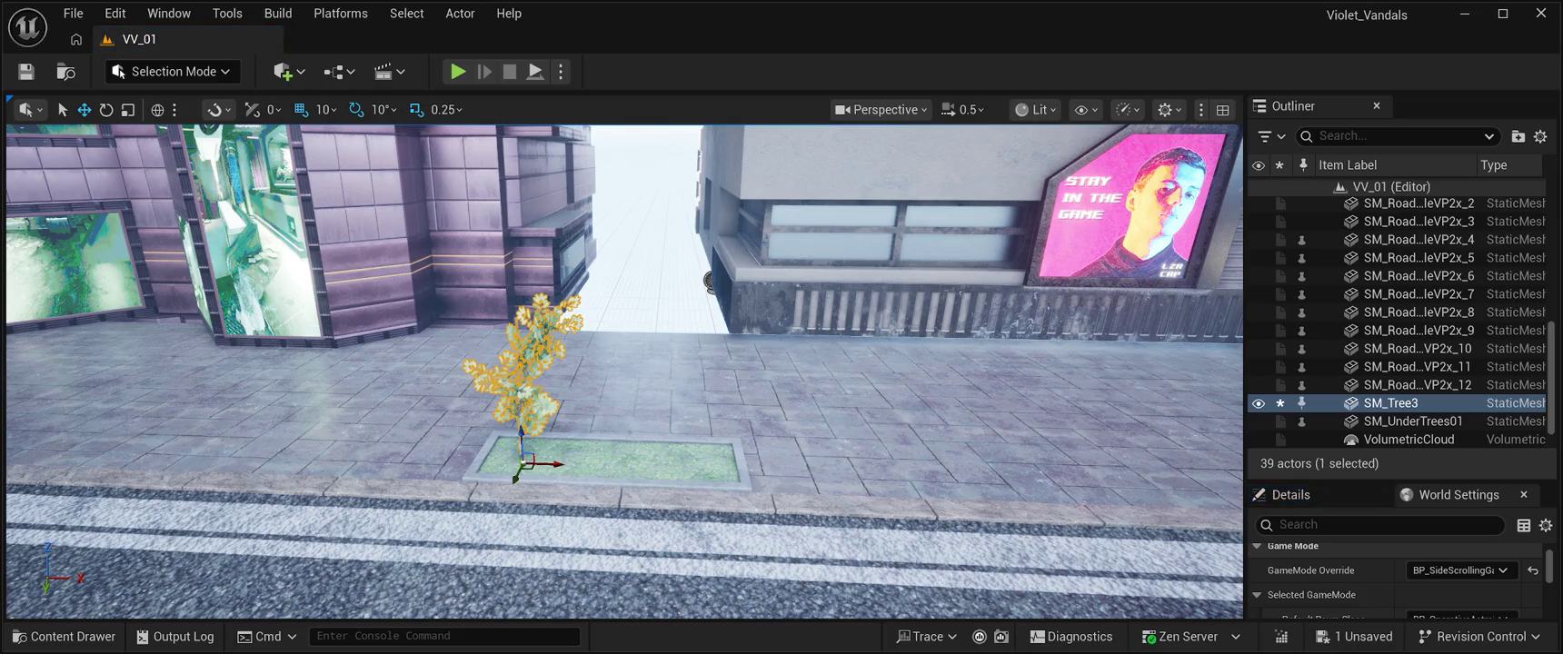
Step: Try SM_Tree1 and SM_Tree2 in the planter, removing each again
click(64, 637)
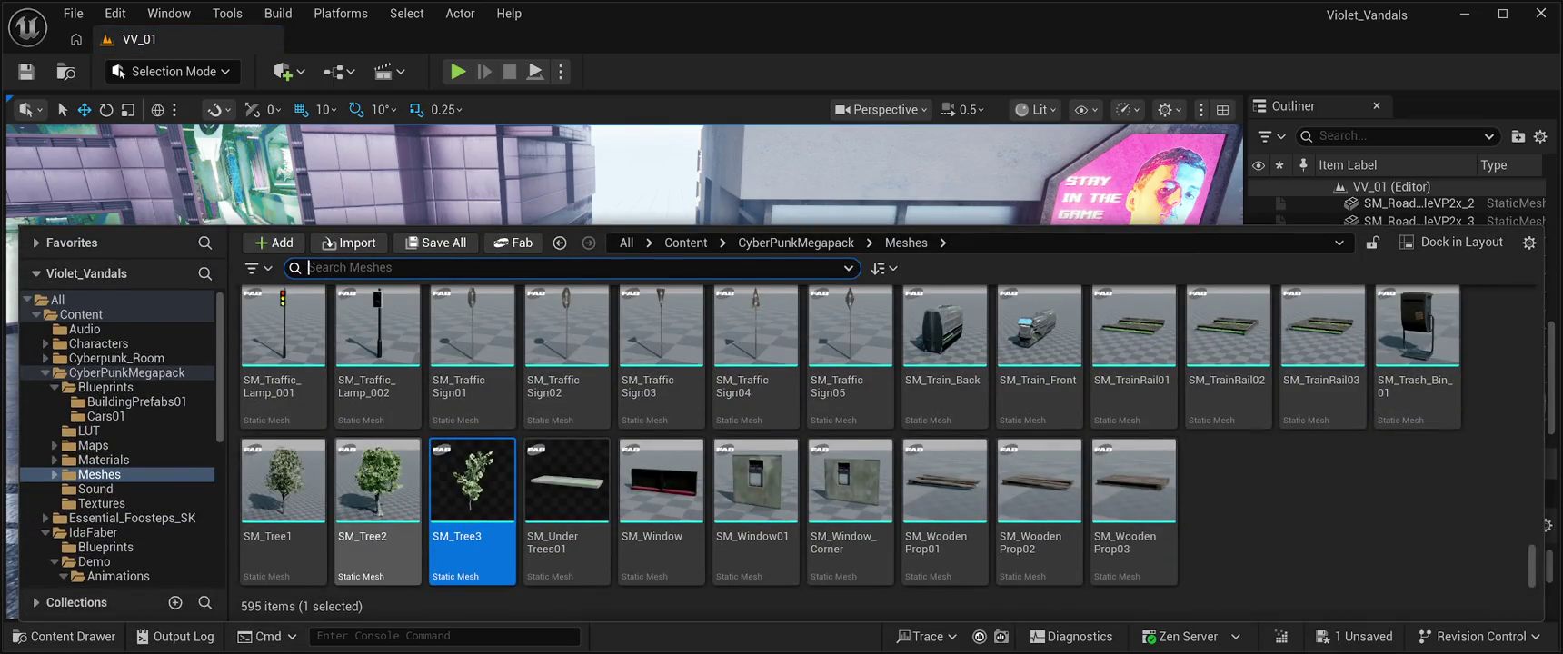
click(283, 482)
mouse_move(283, 482)
mouse_down()
mouse_move(509, 272)
mouse_move(664, 437)
mouse_move(668, 469)
mouse_move(658, 456)
mouse_up()
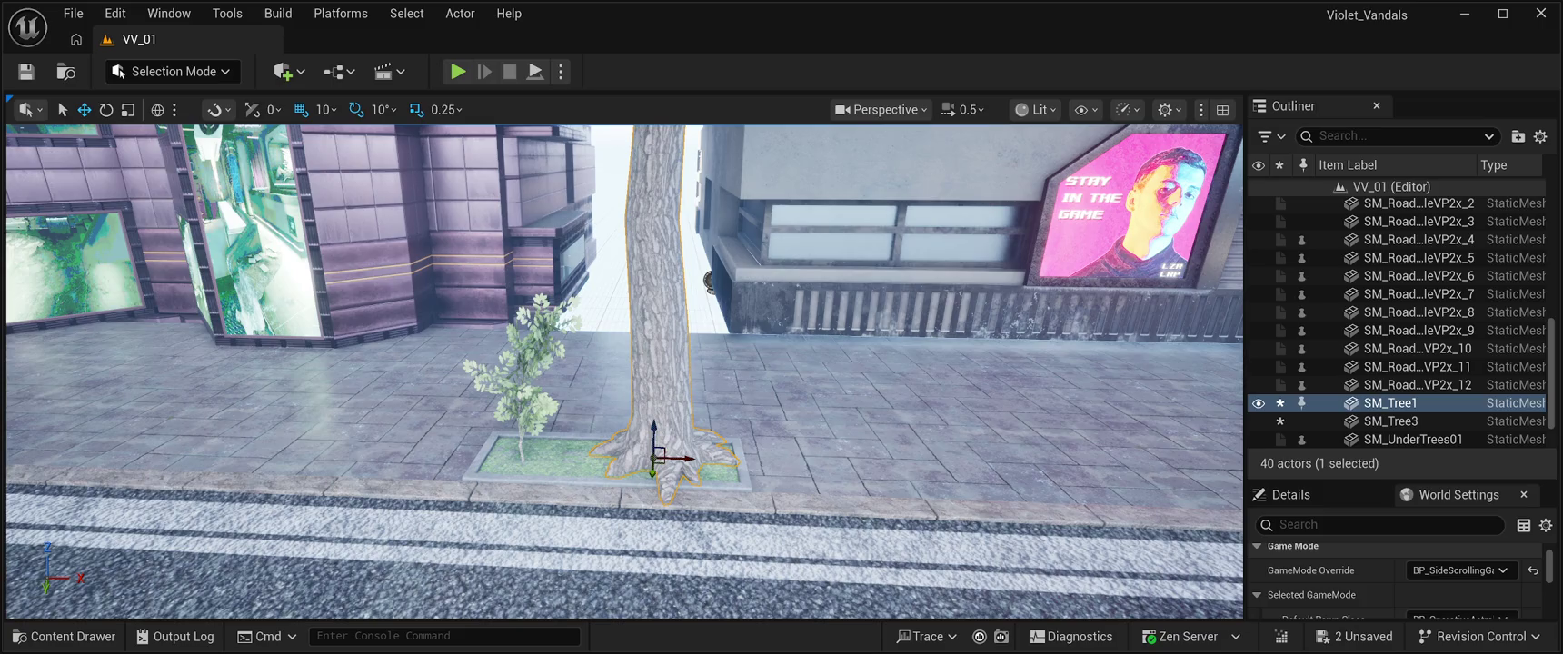
key(ctrl+z)
click(64, 637)
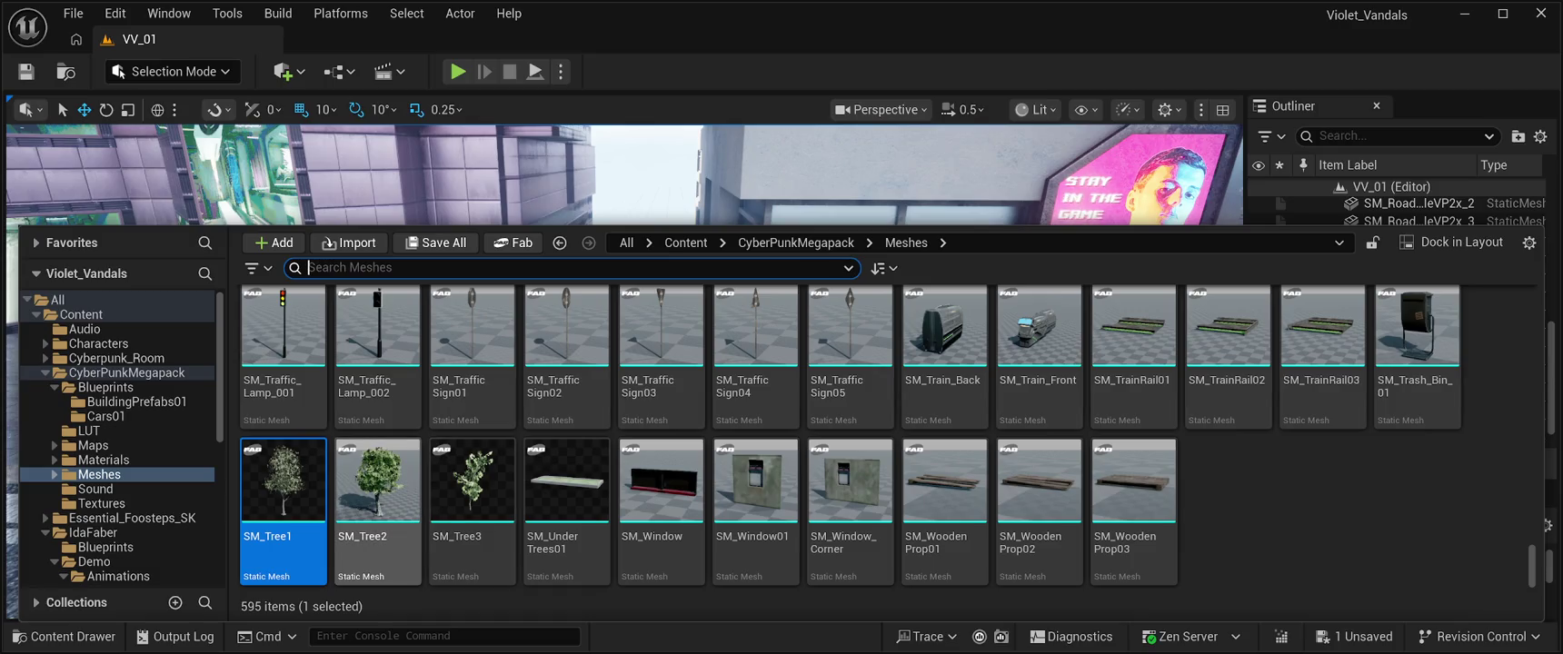
click(378, 491)
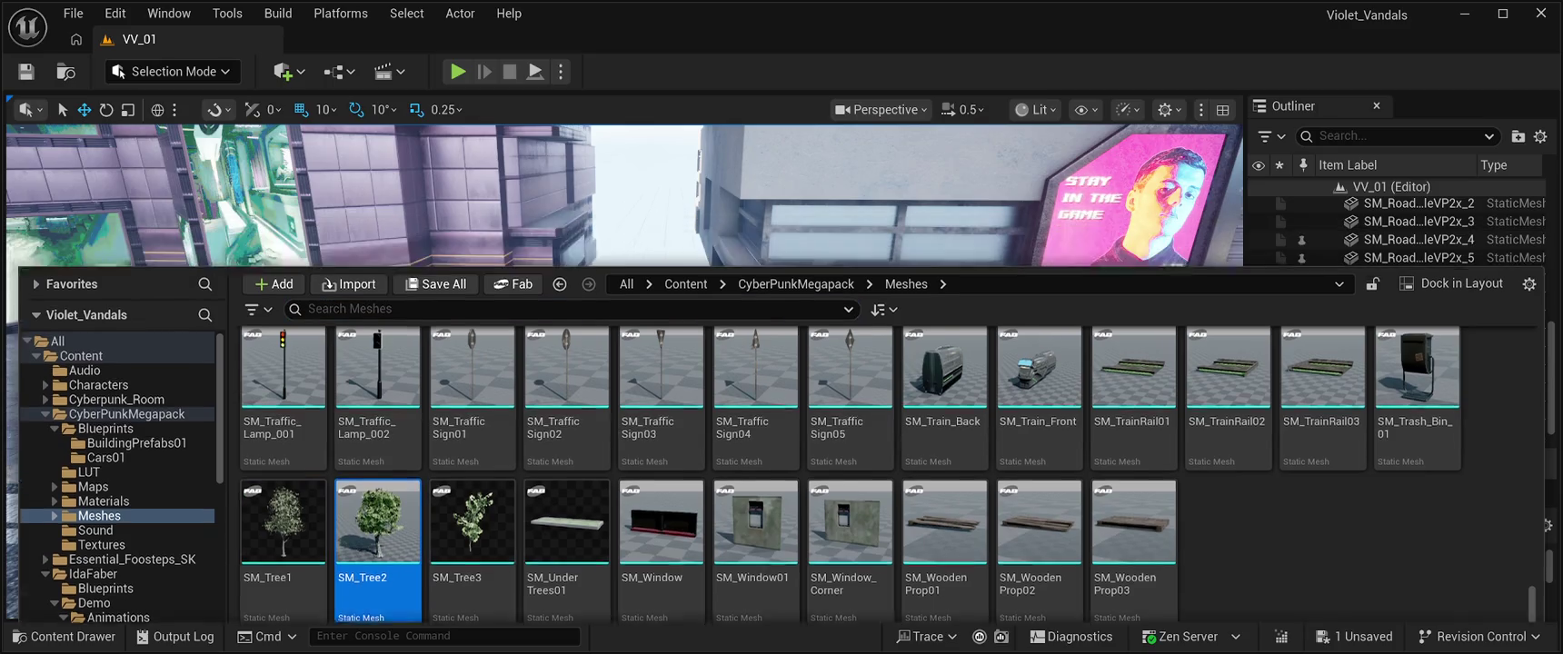
mouse_move(377, 490)
mouse_down()
mouse_move(545, 400)
mouse_move(618, 387)
mouse_up()
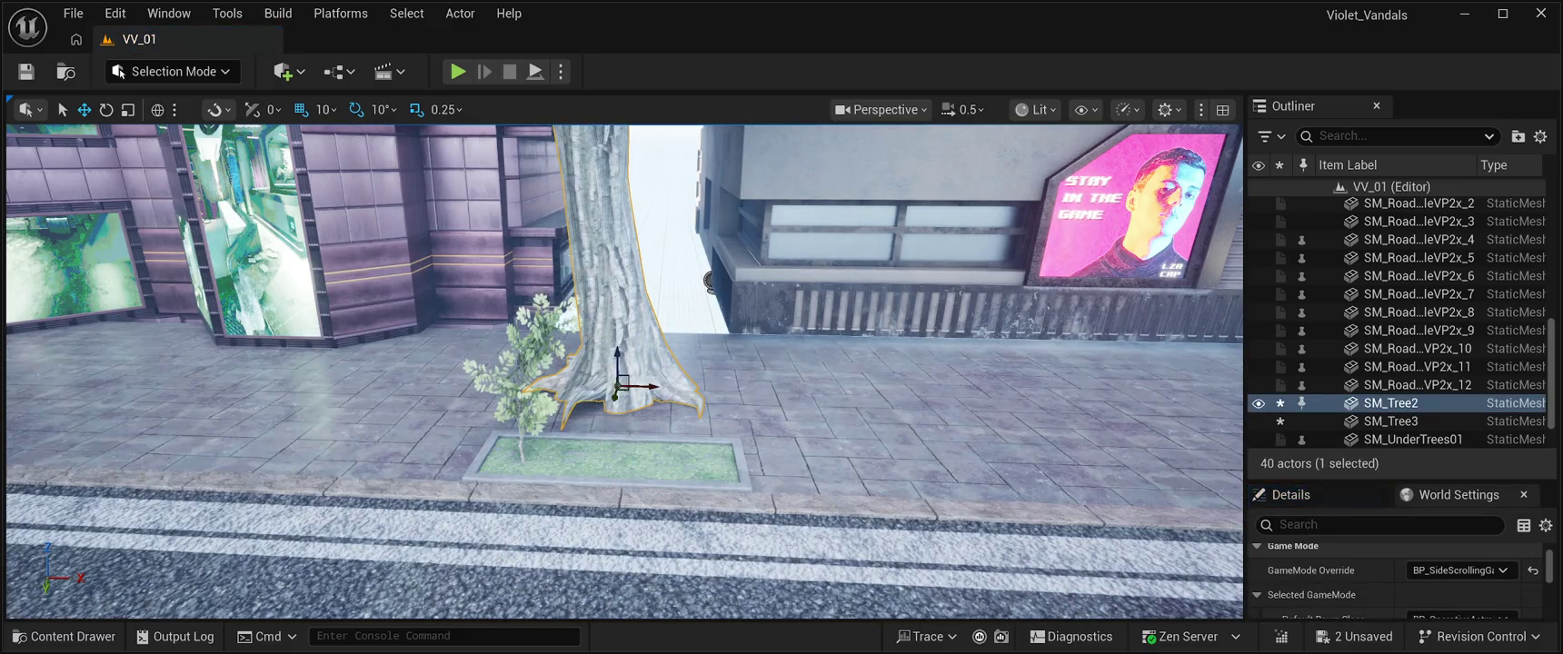
key(Delete)
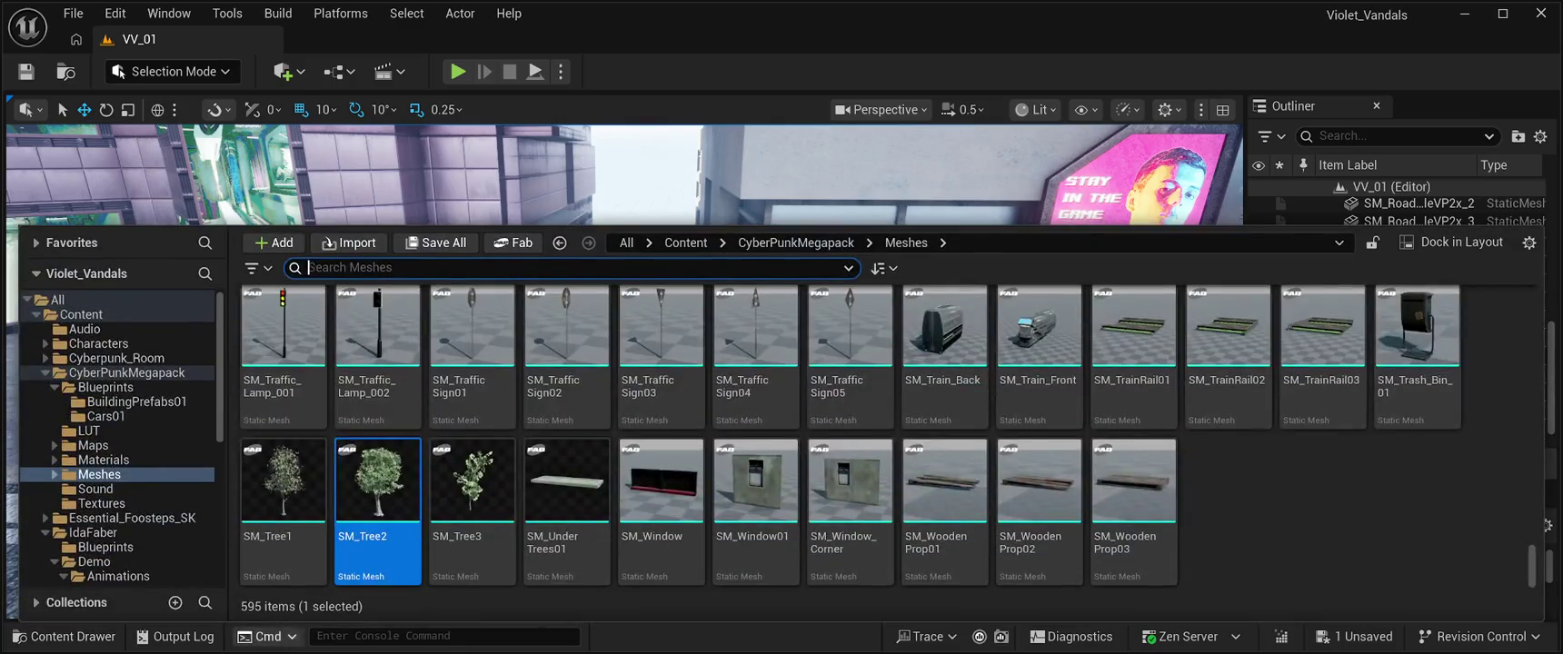
Step: Place SM_Tree1 on the pavement and nudge it slightly left
click(64, 637)
click(283, 481)
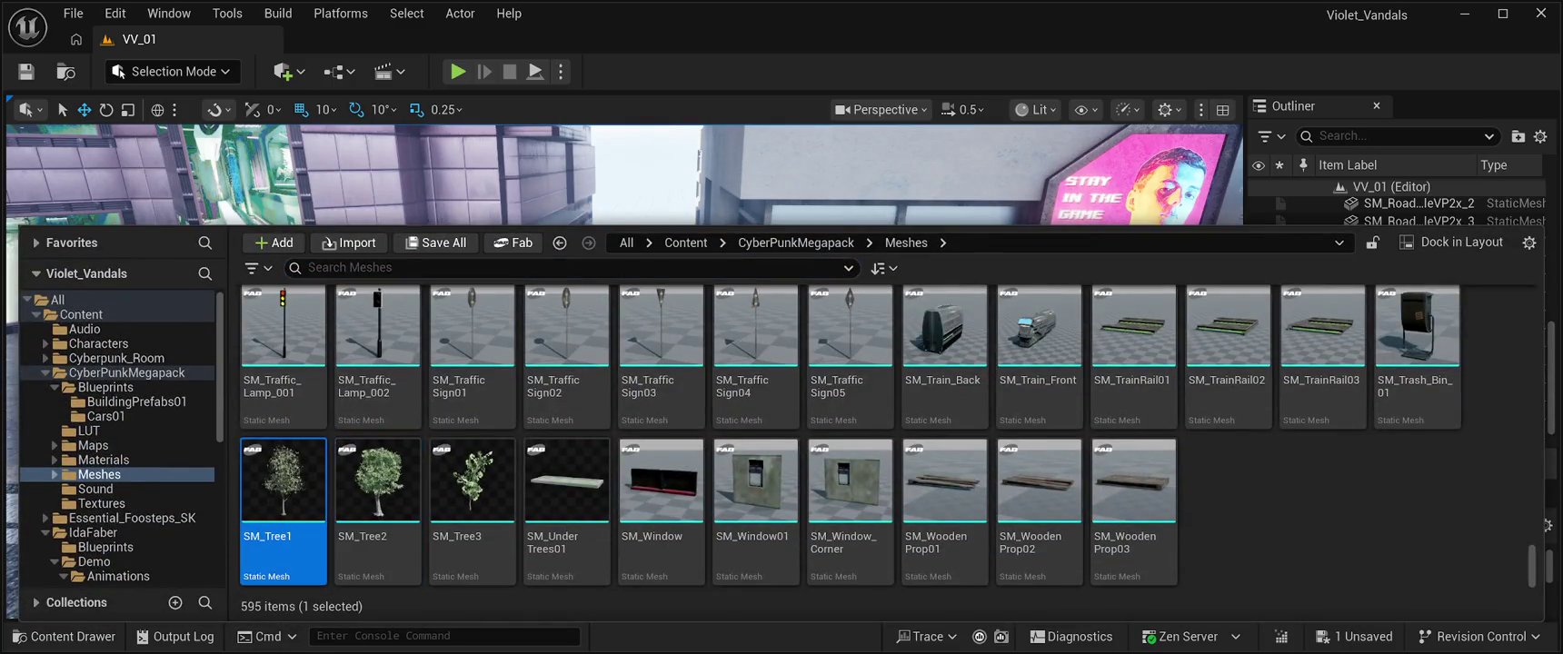
drag(284, 481, 627, 468)
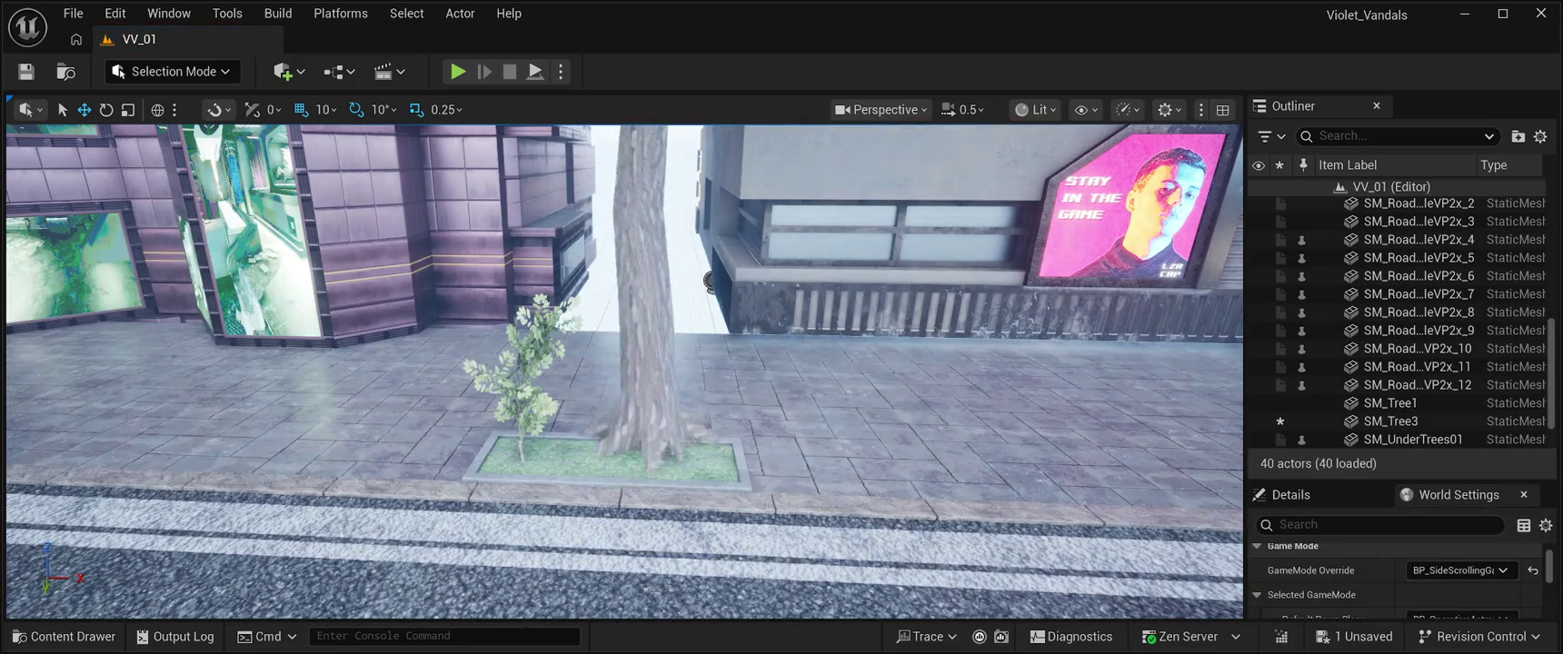
key(f)
mouse_move(627, 373)
mouse_down()
mouse_move(627, 345)
mouse_move(627, 400)
mouse_move(636, 391)
mouse_up()
scroll(625, 373, down, 5)
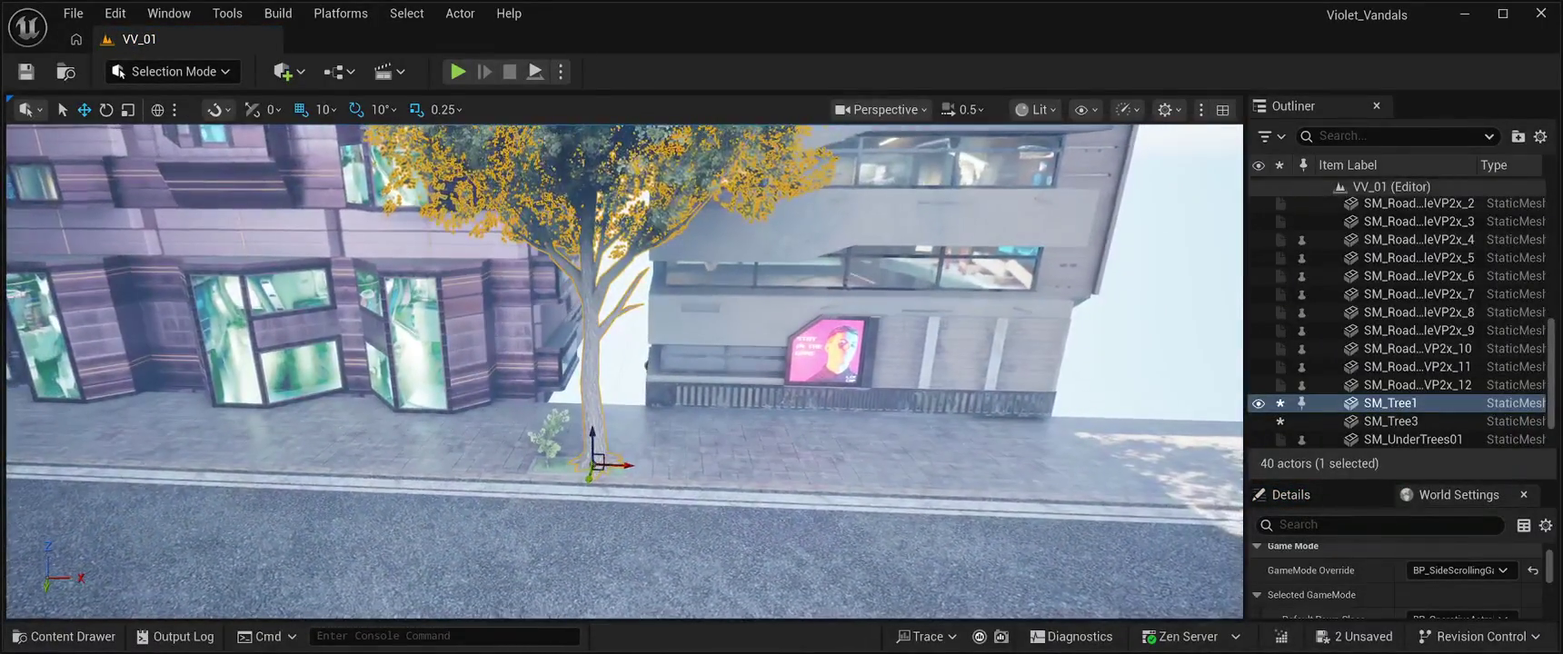
drag(589, 462, 581, 463)
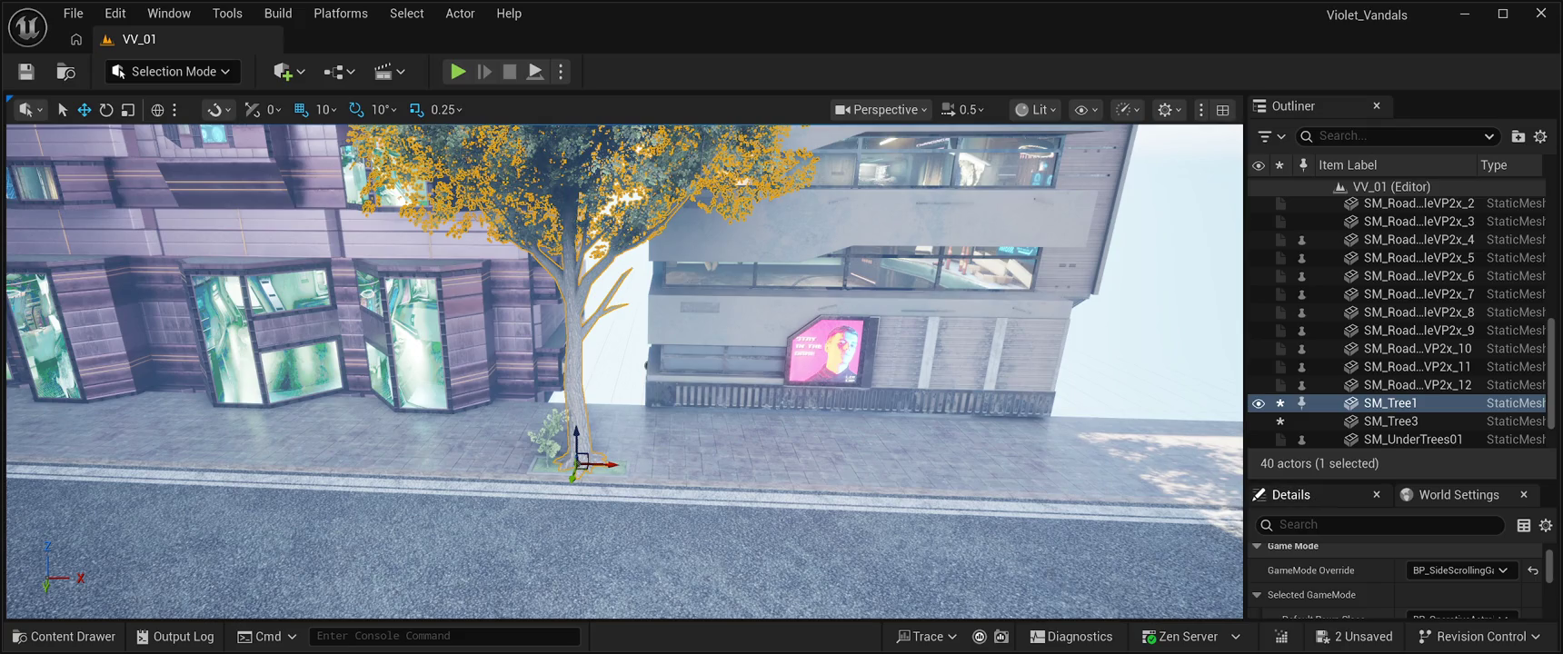
Step: Test tilting and rotating SM_Tree1 about 40 degrees, then delete the large tree
drag(1317, 480, 1317, 234)
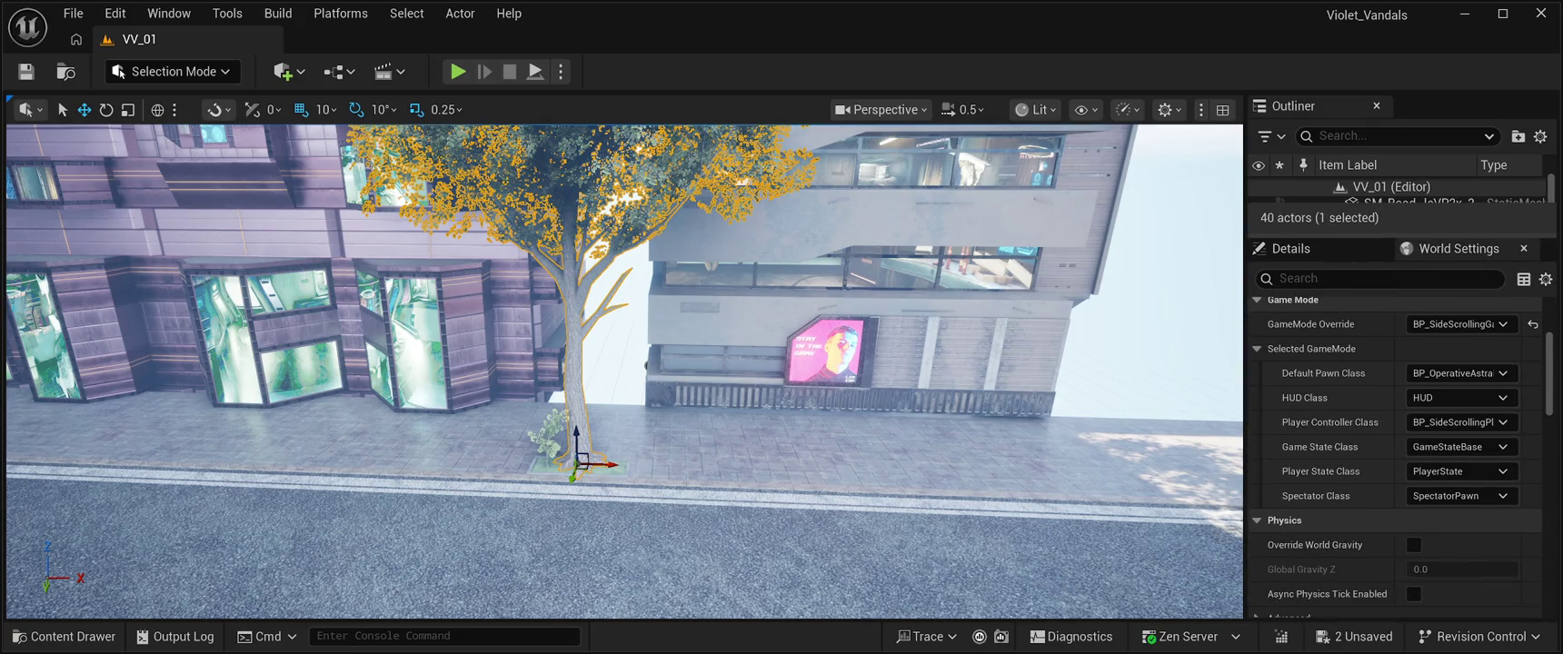
scroll(1395, 455, up, 3)
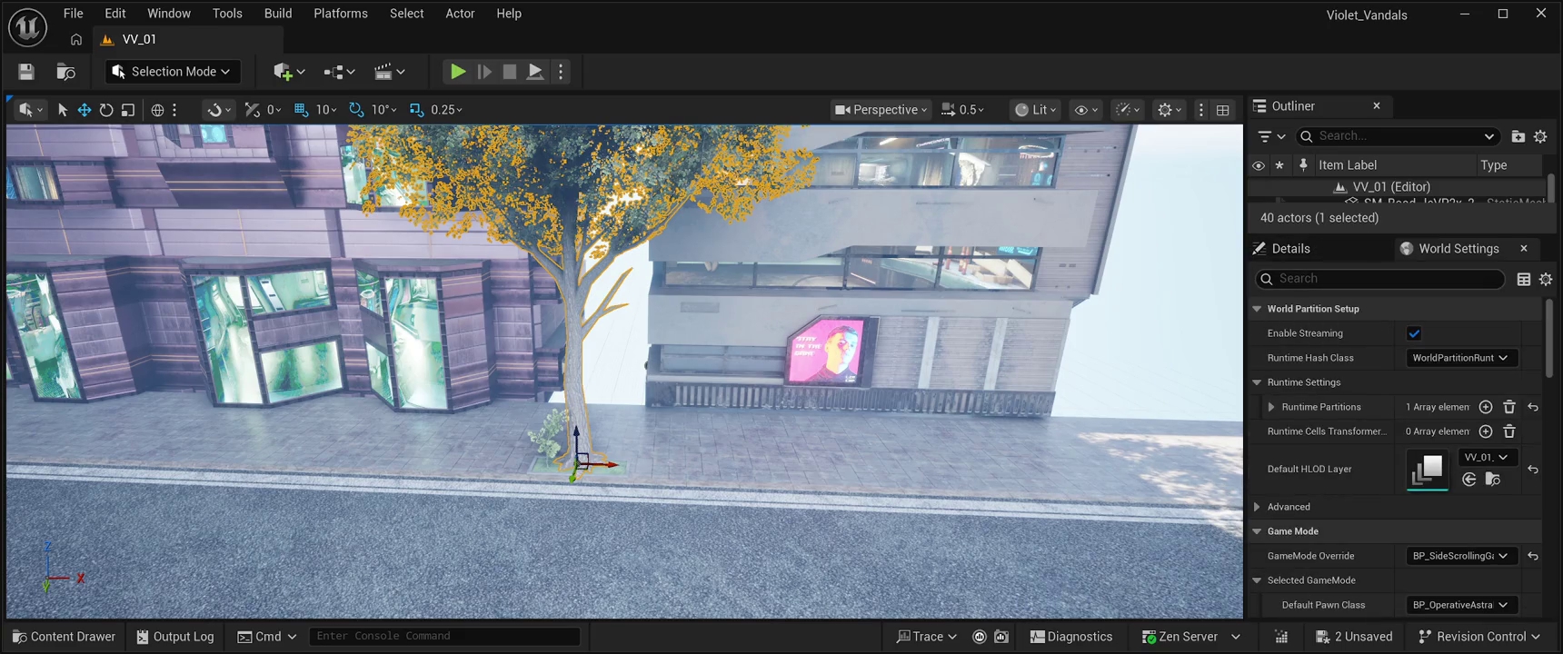
click(1290, 248)
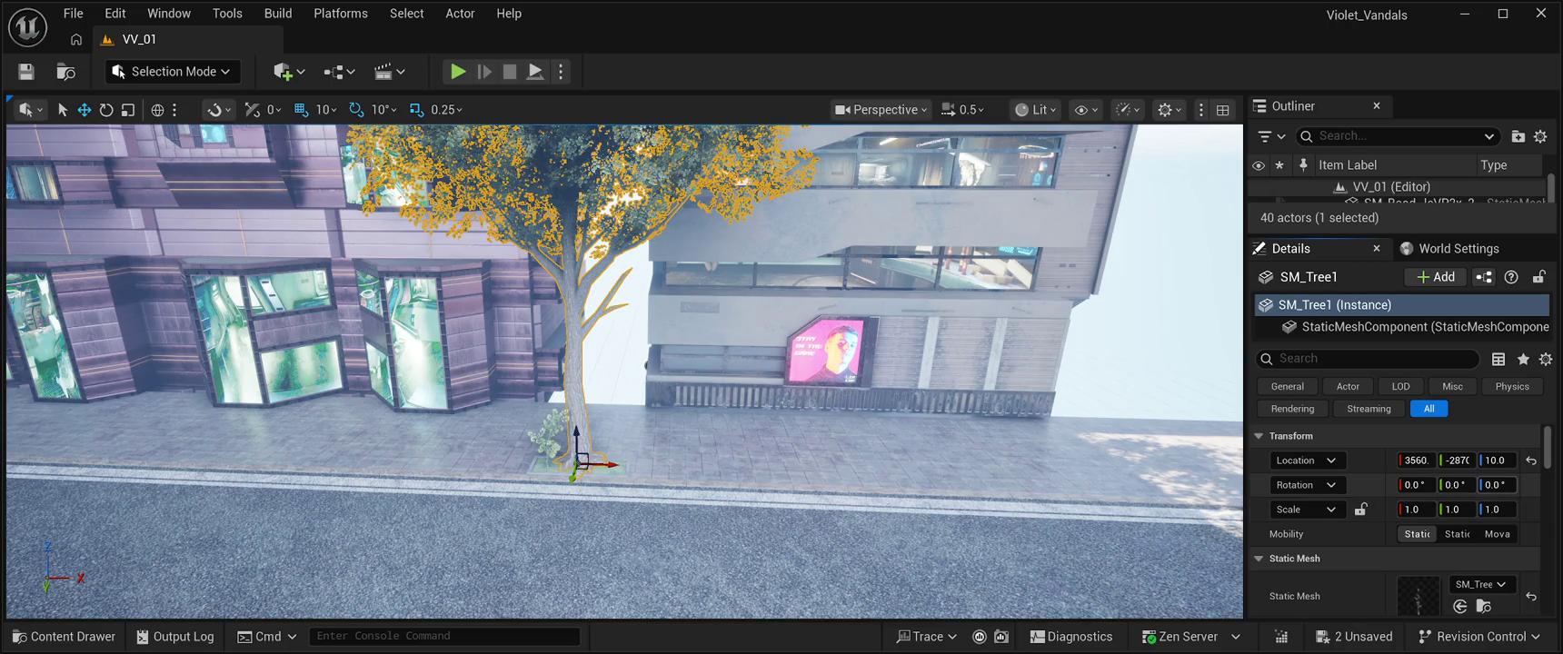
drag(1415, 485, 1404, 484)
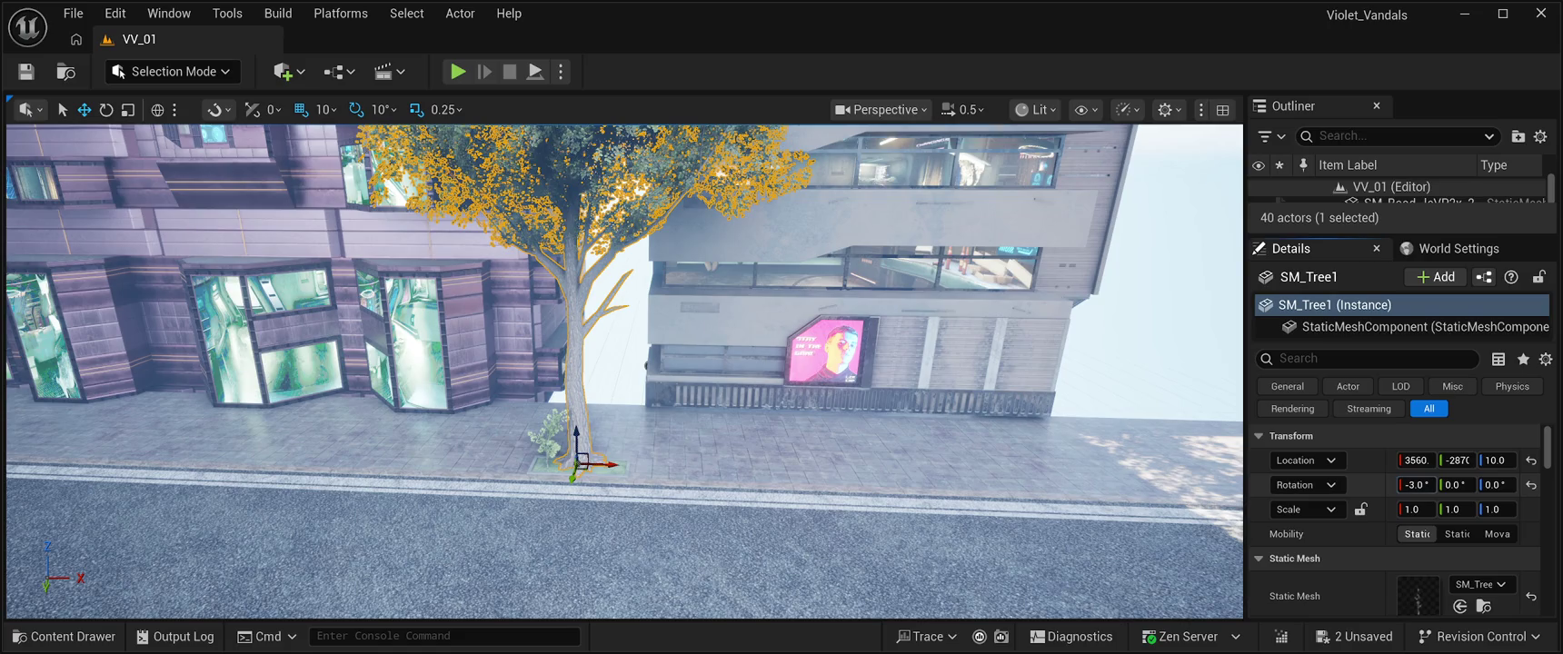
text(0)
key(Return)
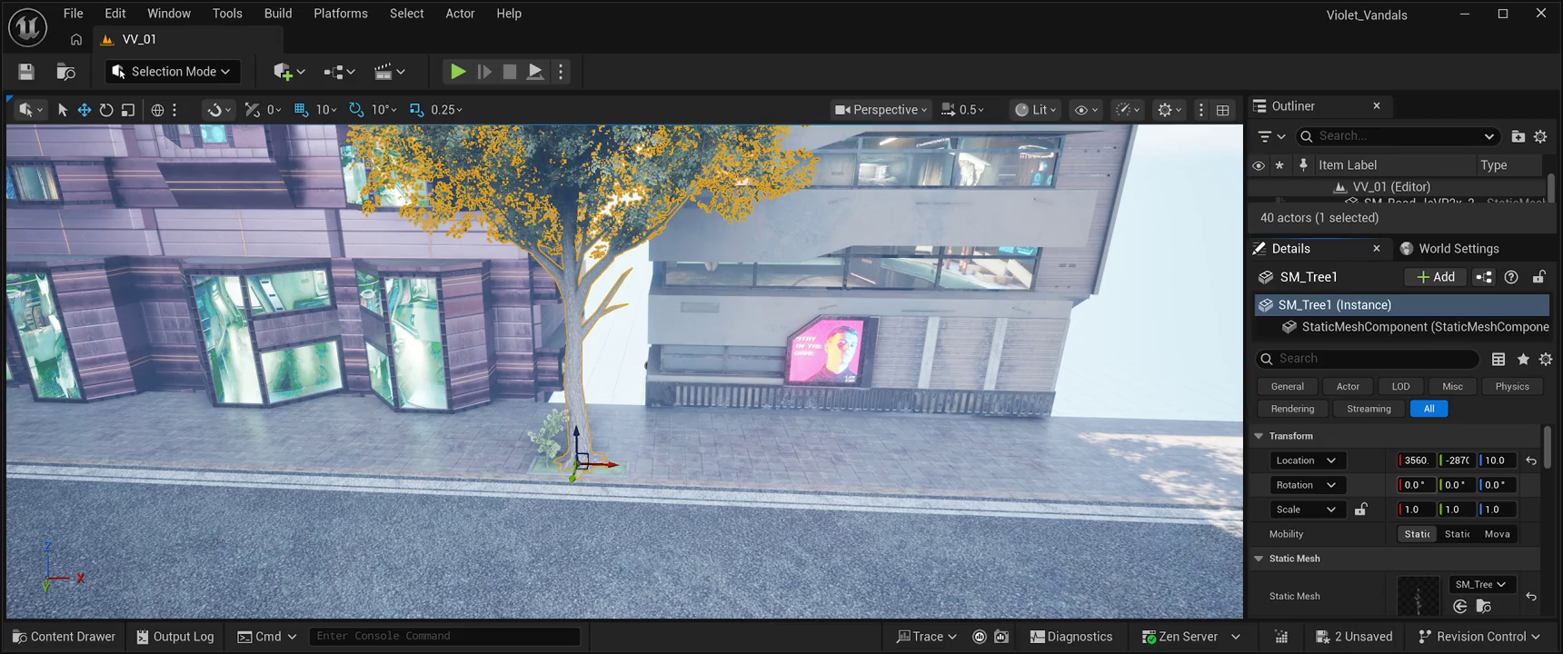
key(e)
mouse_move(586, 484)
mouse_down()
mouse_move(772, 450)
mouse_move(681, 444)
mouse_up()
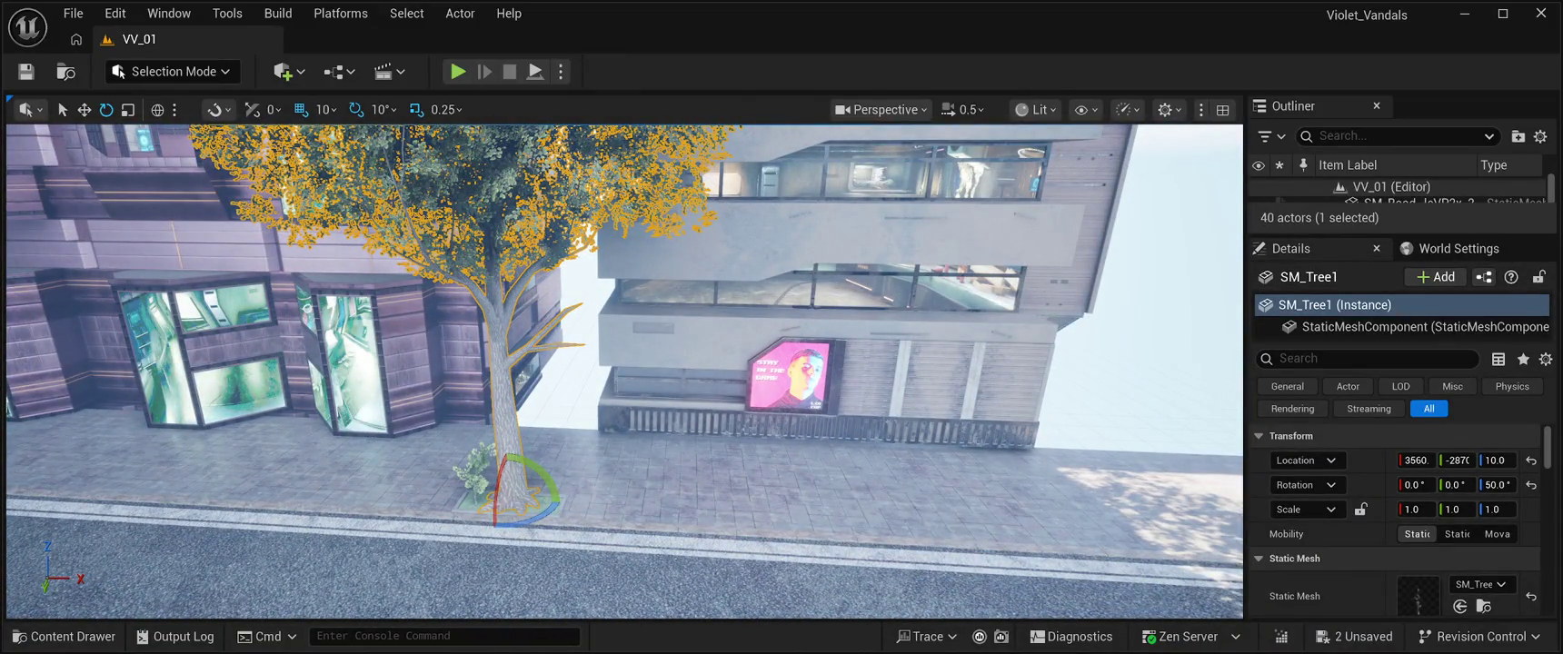
key(Delete)
drag(681, 444, 683, 364)
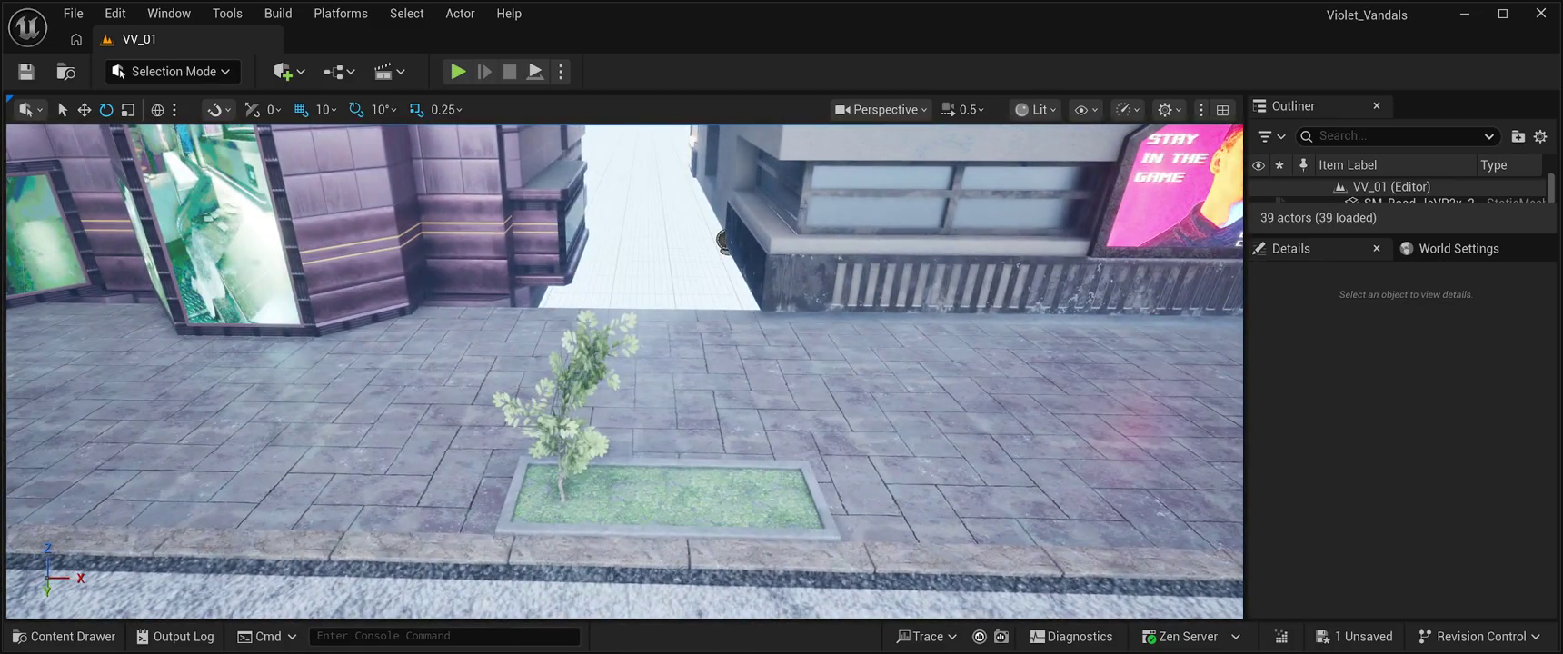
Step: Slide the SM_Tree3 sapling to the right along the planter
click(572, 390)
key(w)
drag(595, 504, 712, 506)
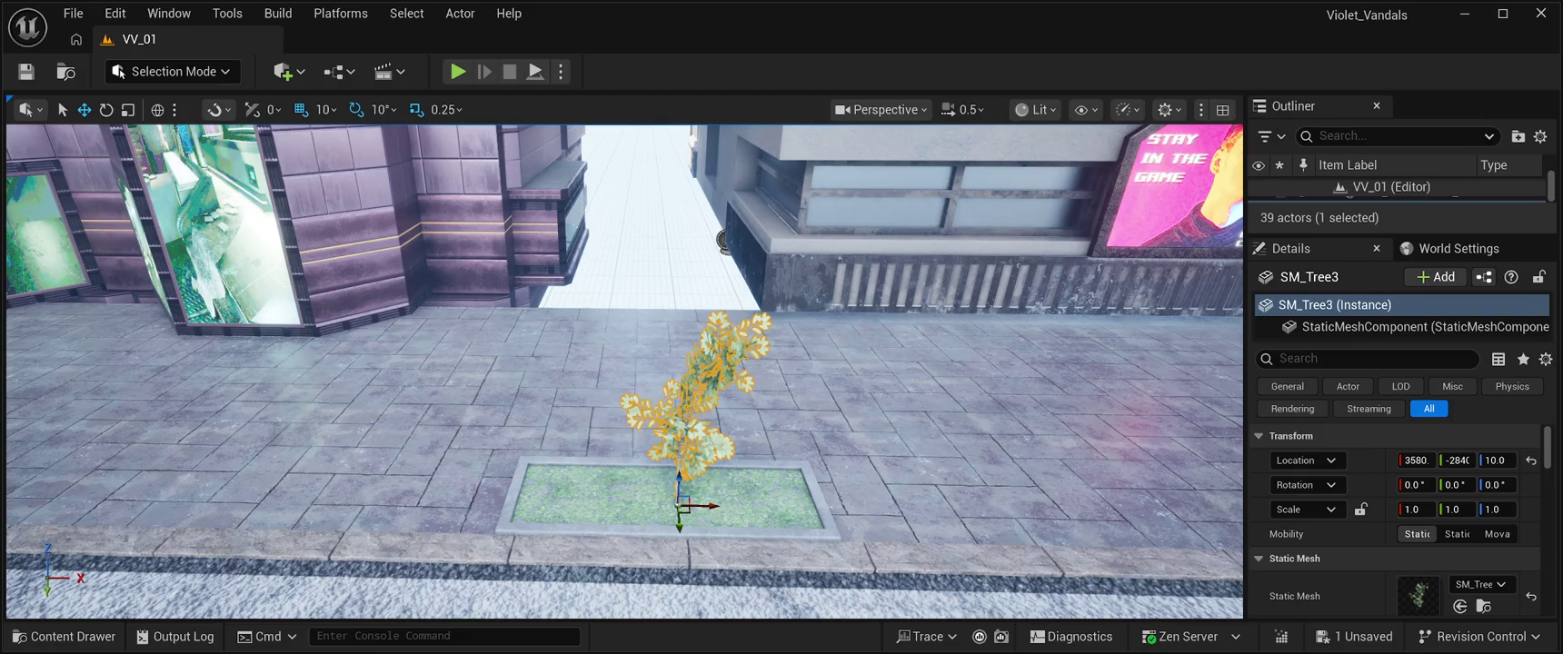
Step: Drop an SM_MLitterBin litter bin into the planter beside the sapling and start a test play
click(64, 636)
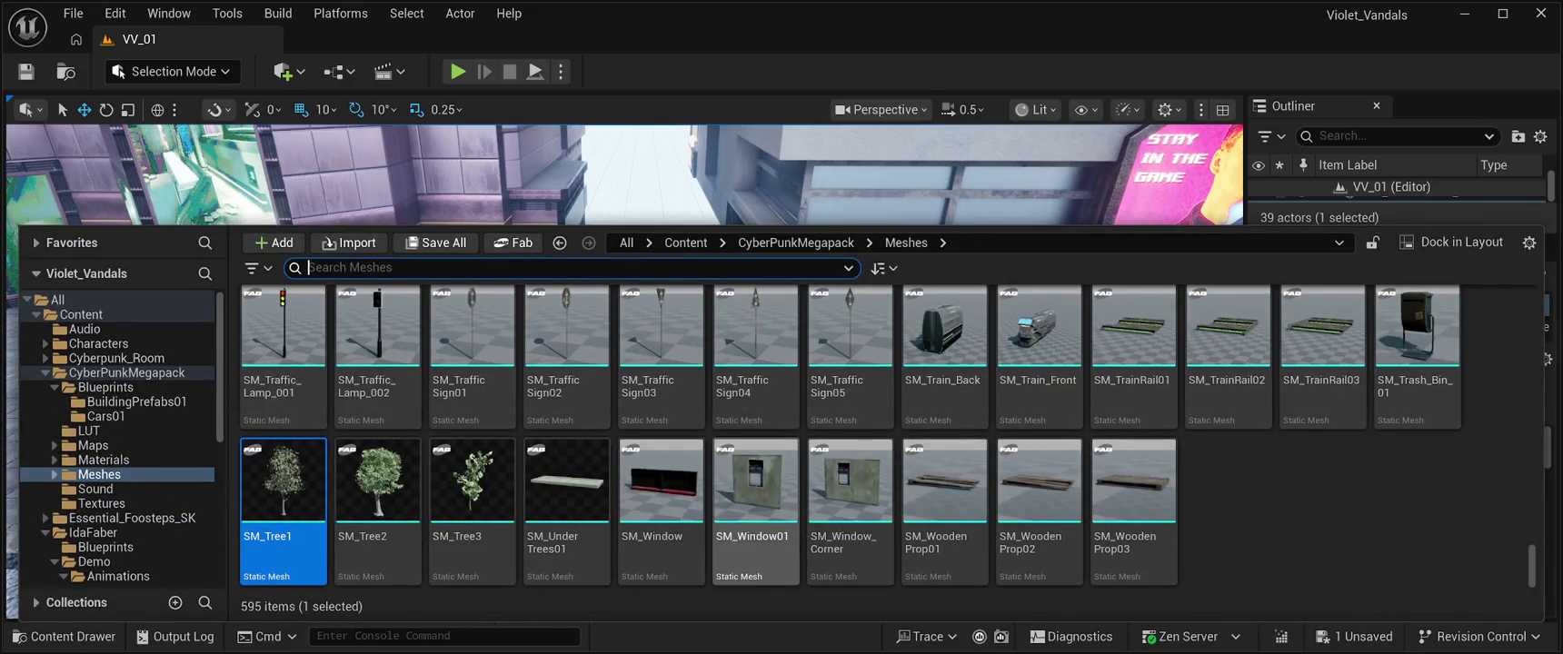
scroll(755, 509, up, 10)
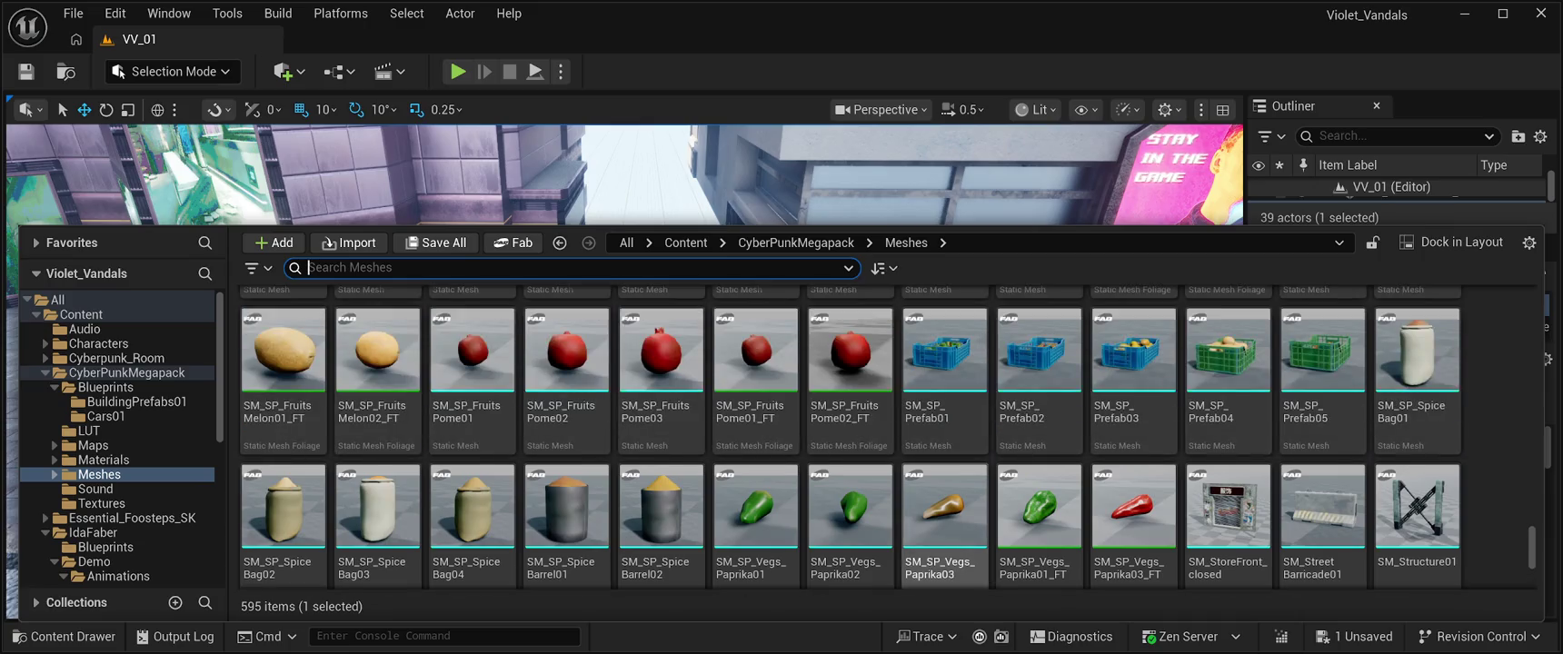
scroll(945, 482, up, 8)
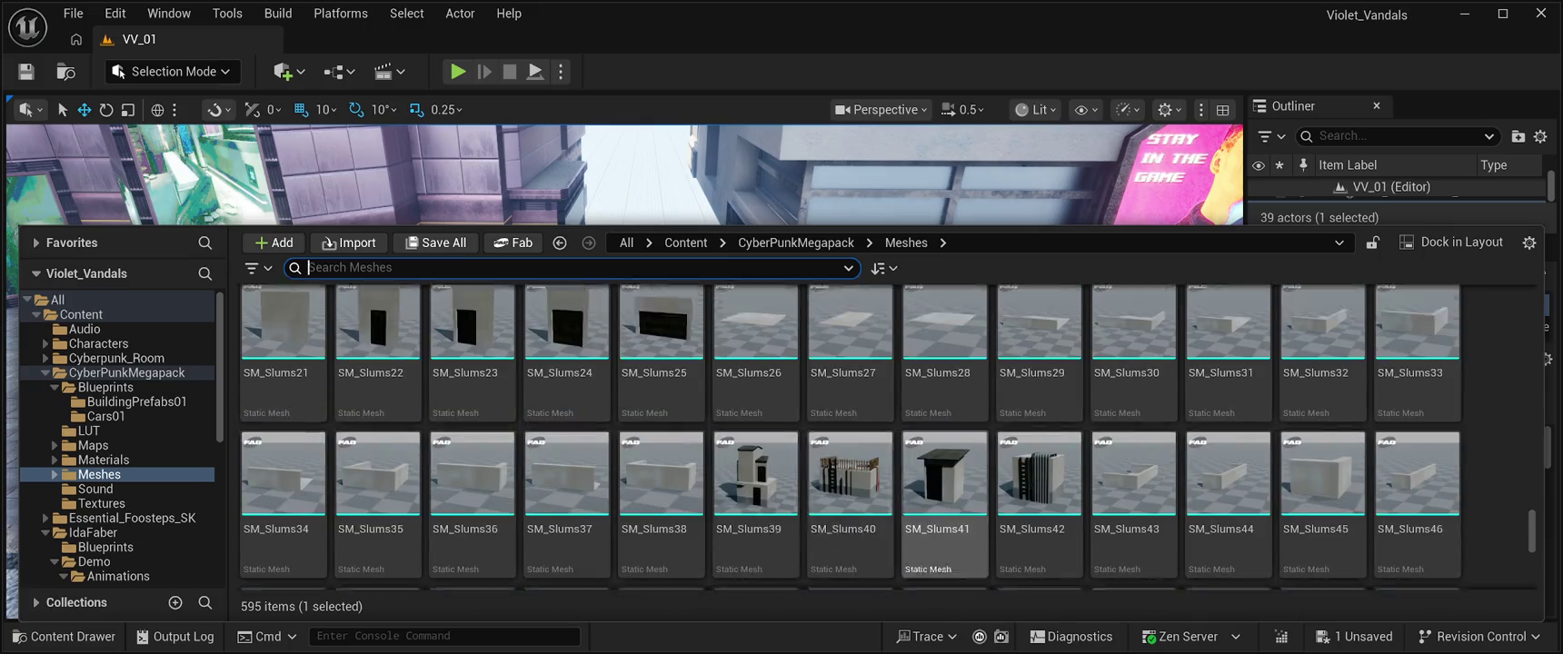
scroll(1227, 400, up, 10)
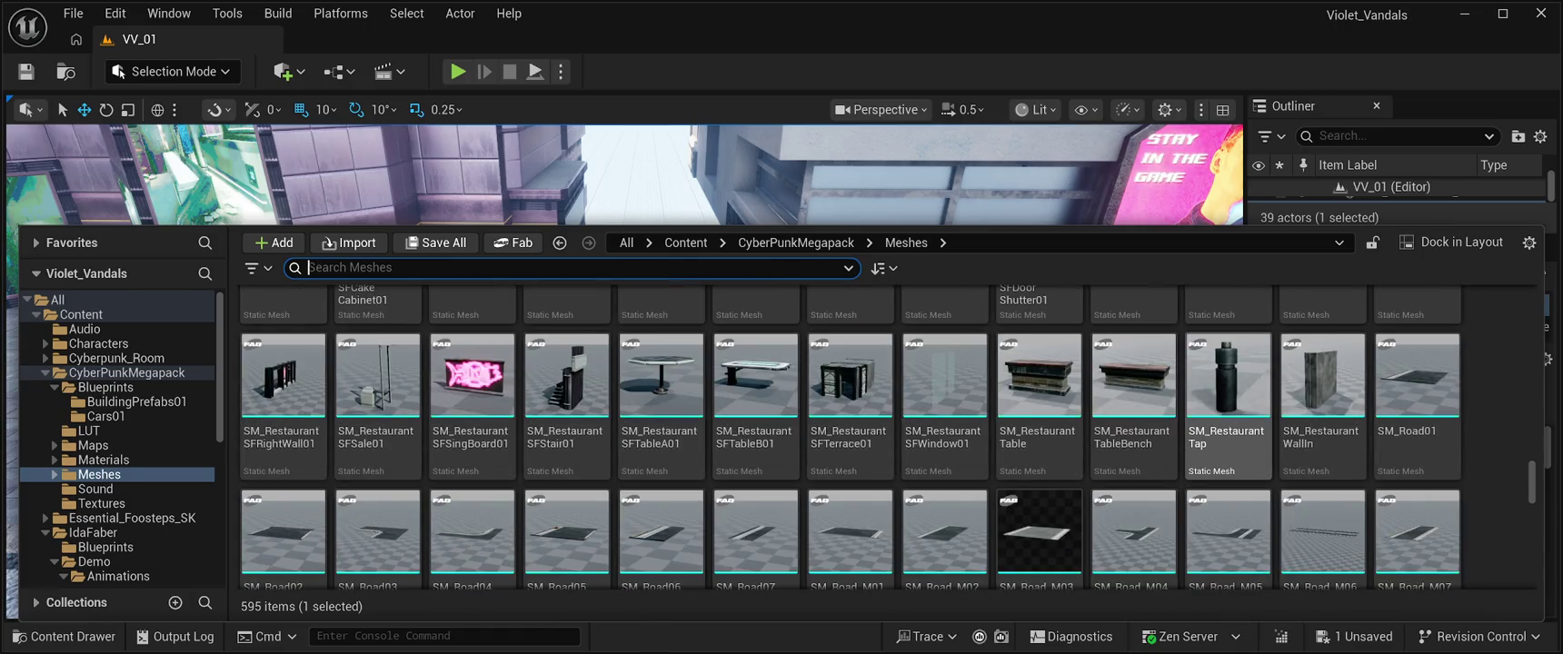
scroll(1227, 400, up, 2)
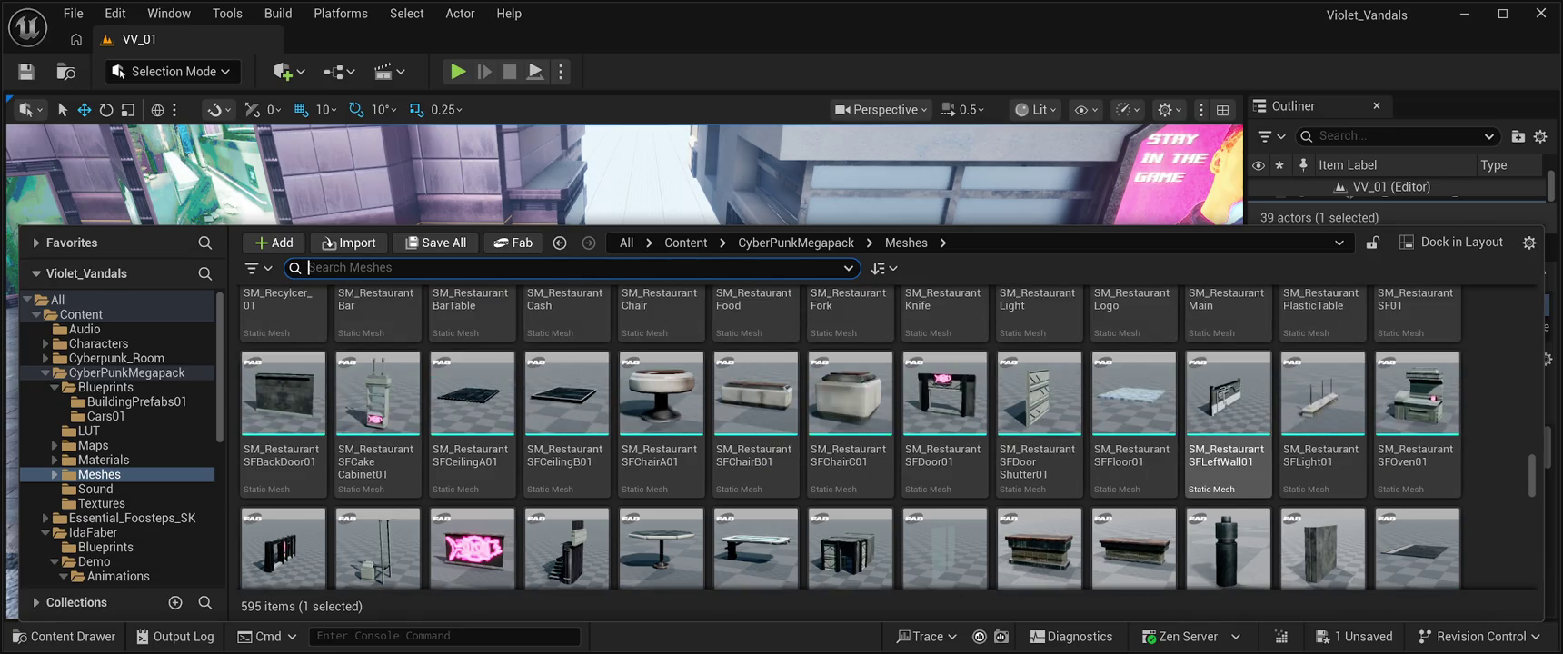
scroll(1227, 400, up, 2)
scroll(1227, 400, up, 5)
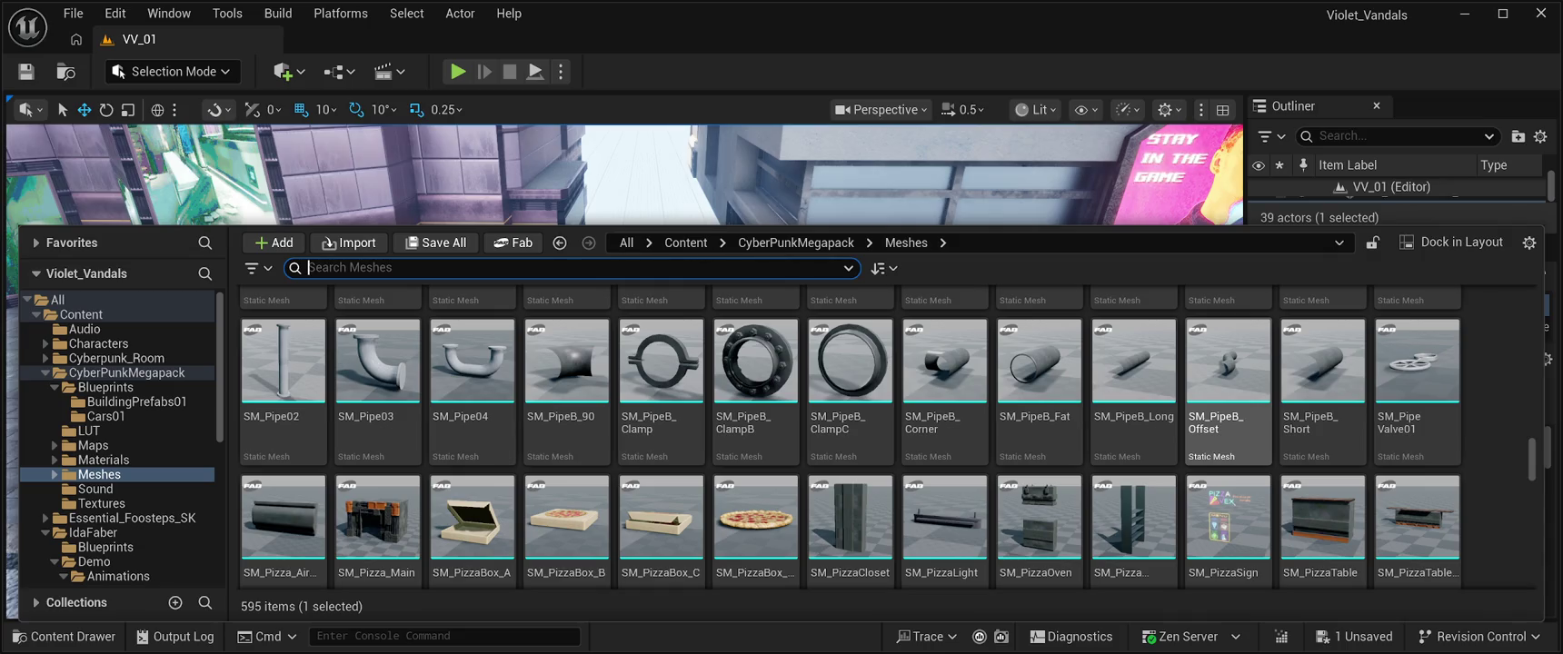
scroll(1132, 391, up, 3)
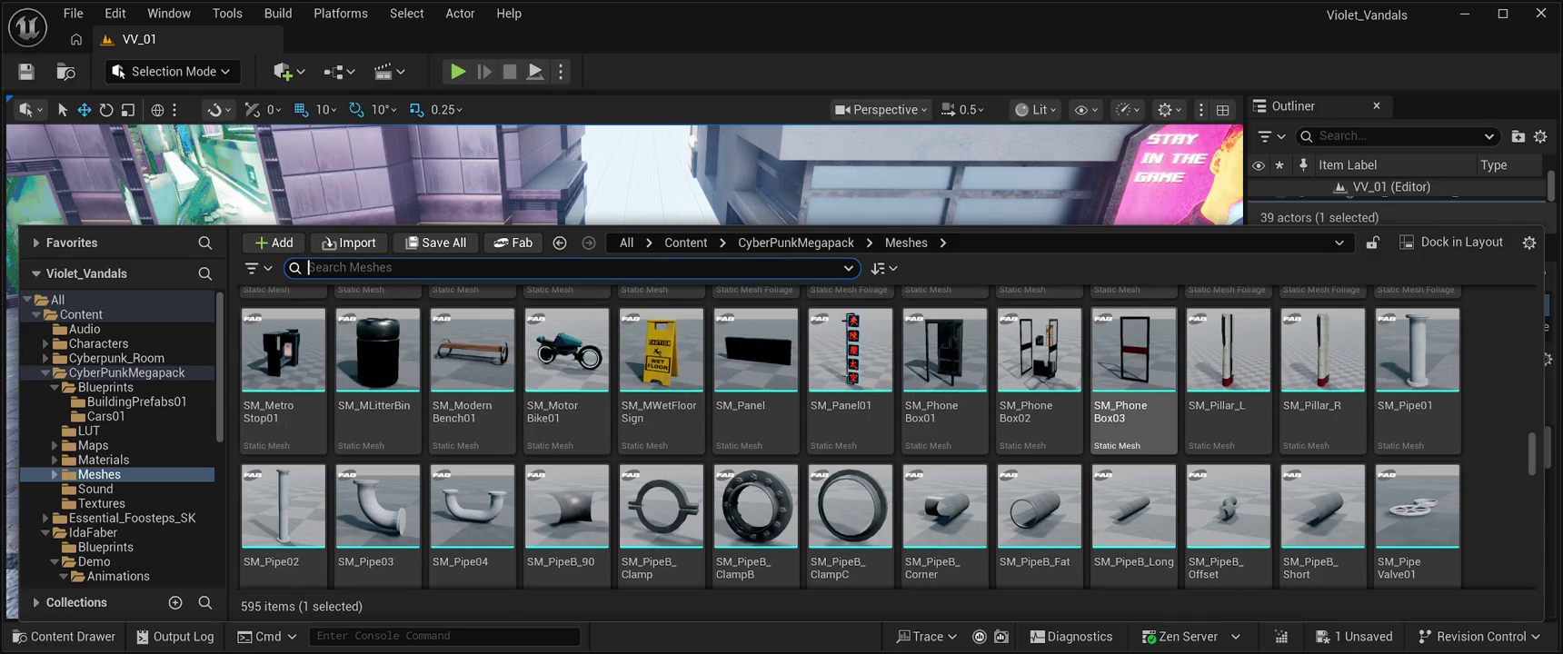
scroll(945, 428, up, 2)
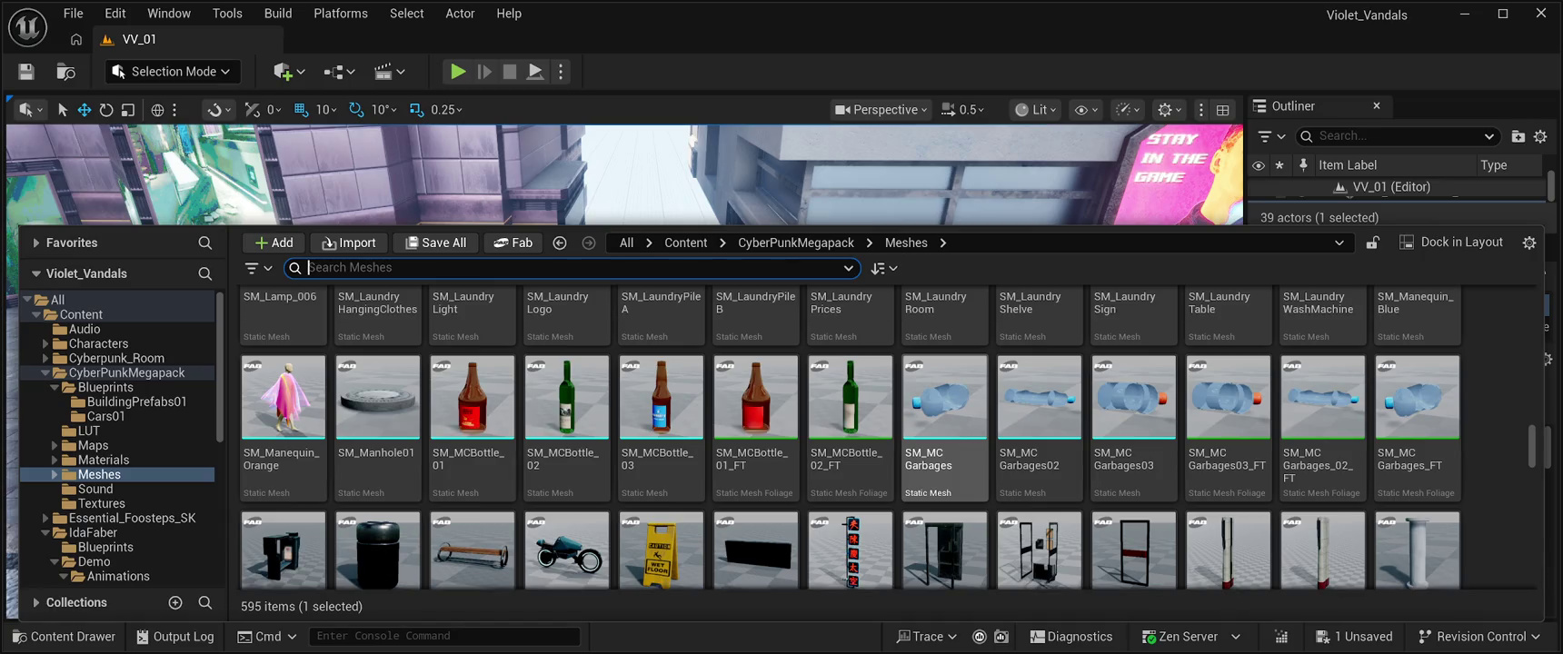
scroll(945, 427, down, 2)
click(377, 436)
mouse_move(378, 437)
mouse_down()
mouse_move(596, 209)
mouse_move(595, 523)
mouse_up()
mouse_move(636, 364)
mouse_down()
mouse_move(509, 373)
mouse_move(581, 359)
mouse_up()
key(f)
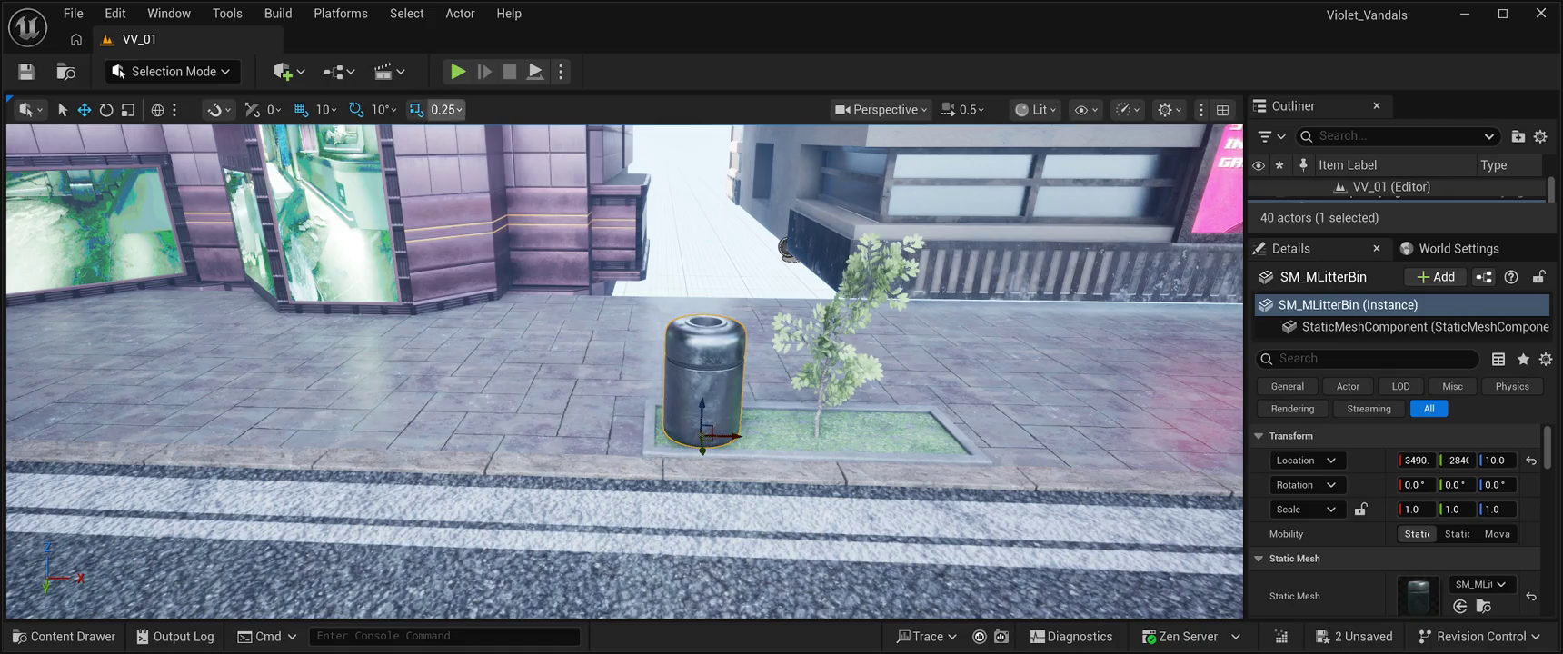
key(alt+p)
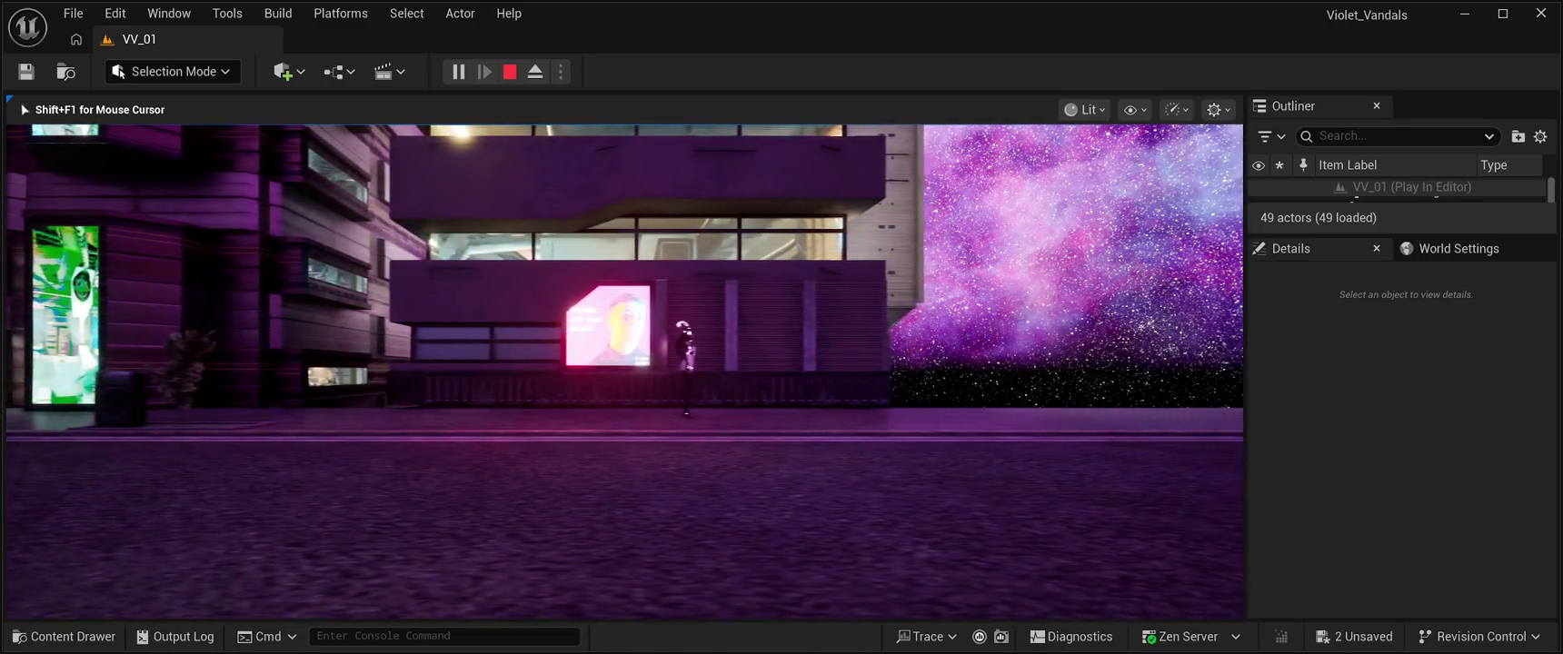
key(Escape)
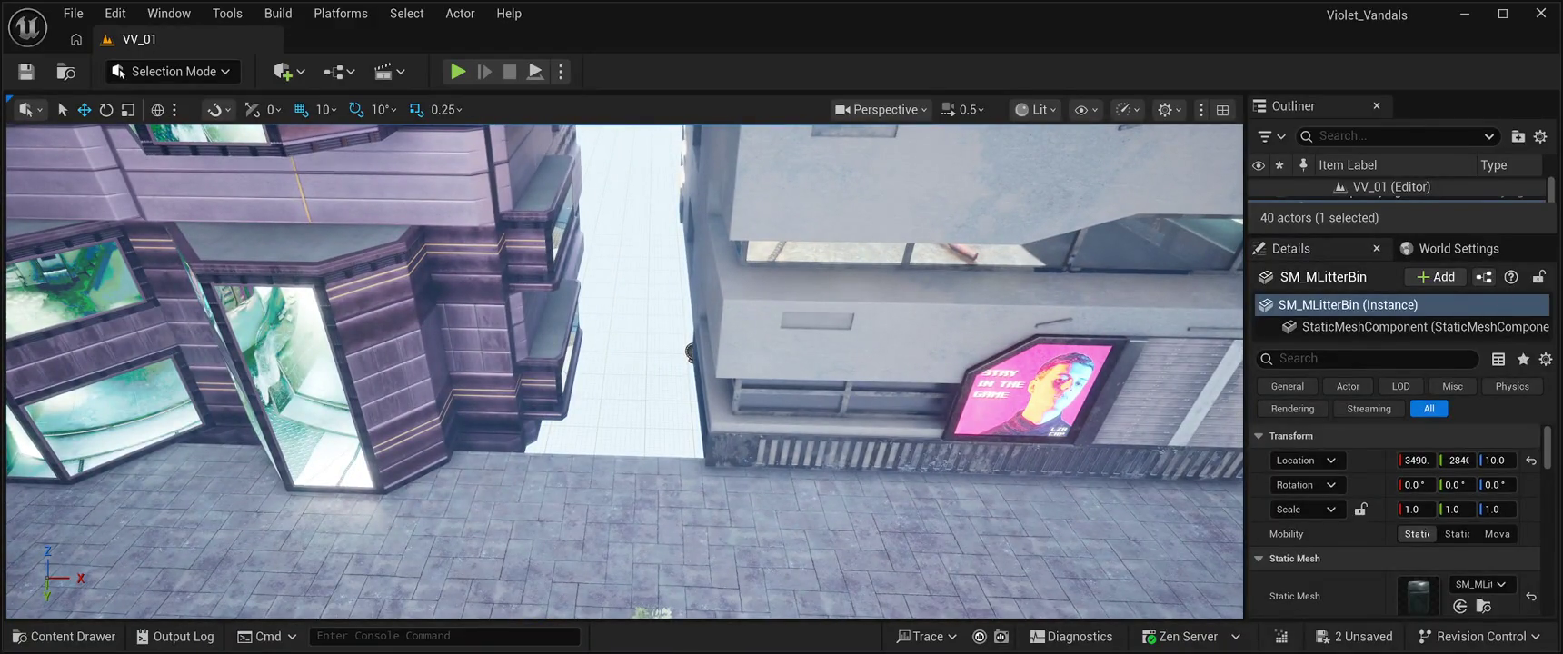
Step: Search the Meshes for ROAD and drop SM_Road_ModuleVP32x_01 into the level beside the building
click(690, 353)
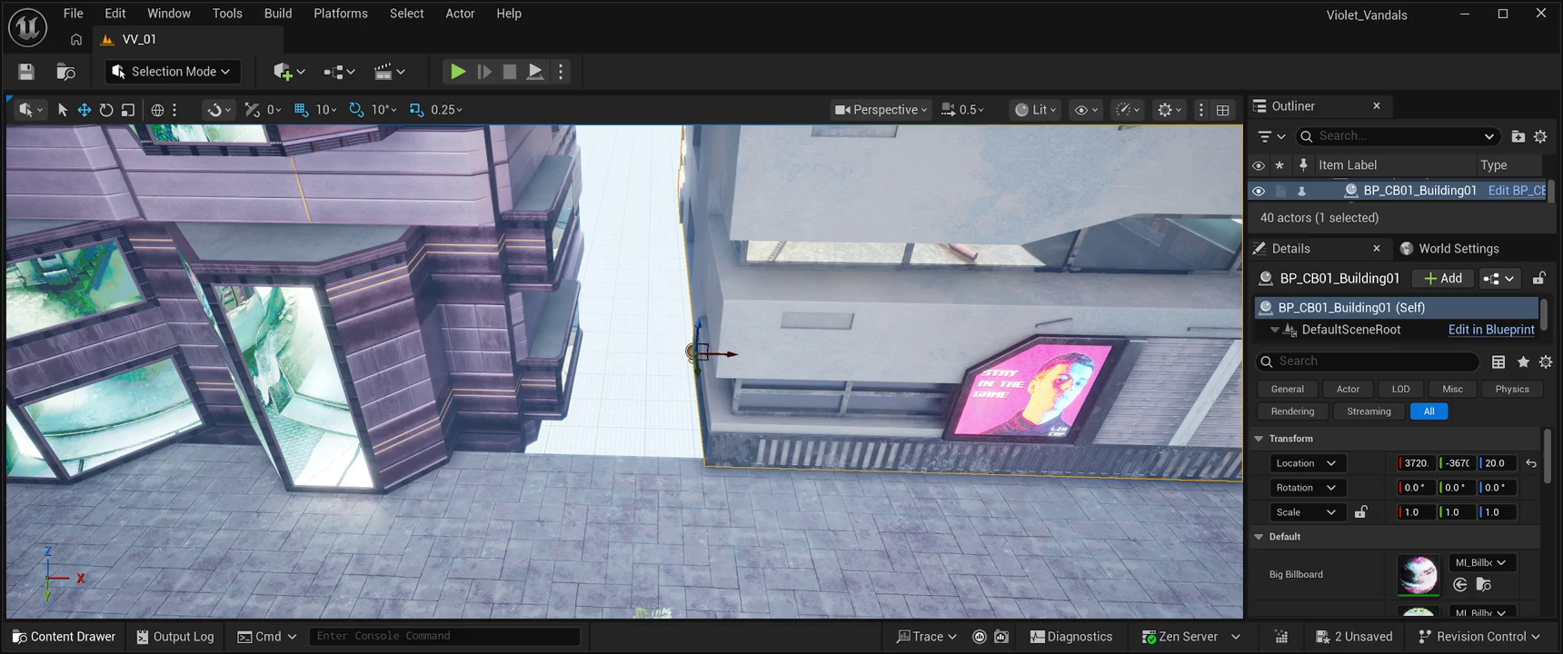
key(ctrl+space)
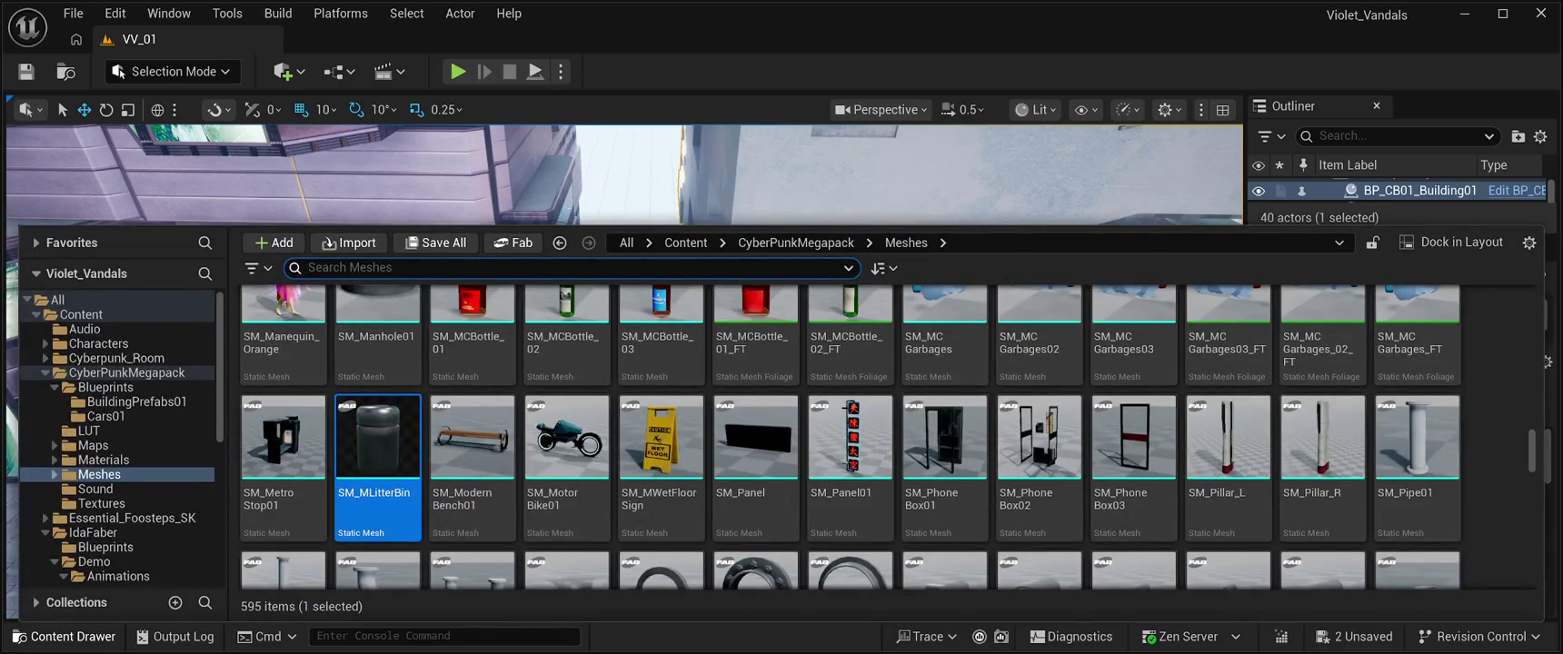
scroll(1134, 473, down, 2)
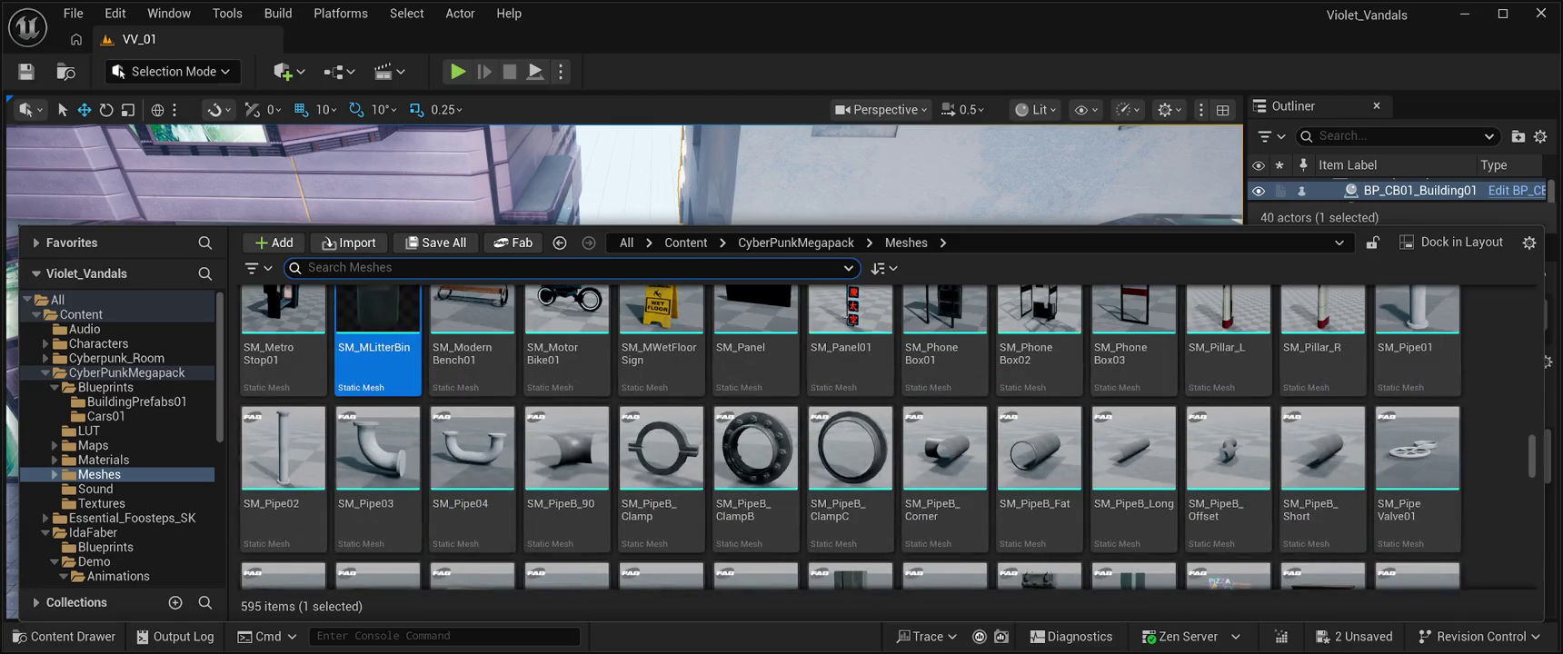
scroll(887, 436, down, 10)
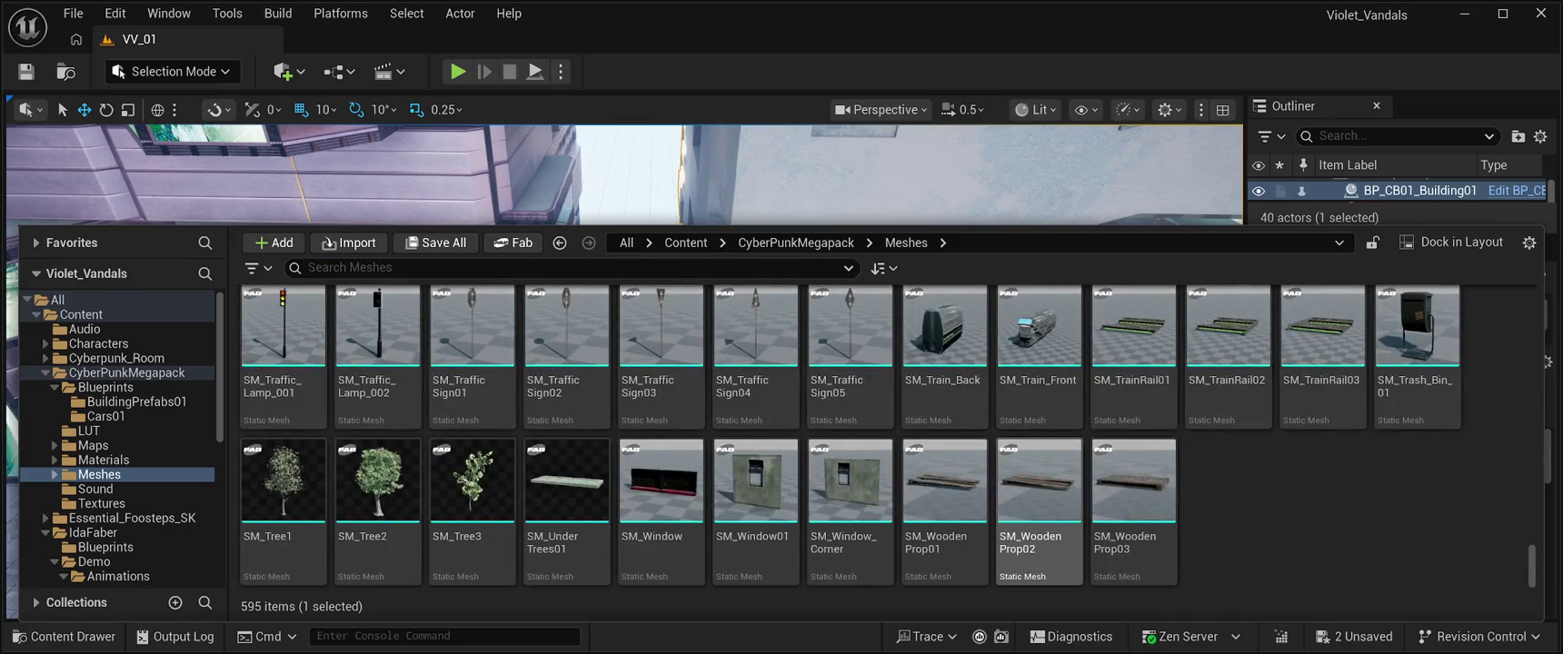
scroll(755, 472, down, 2)
scroll(850, 491, up, 5)
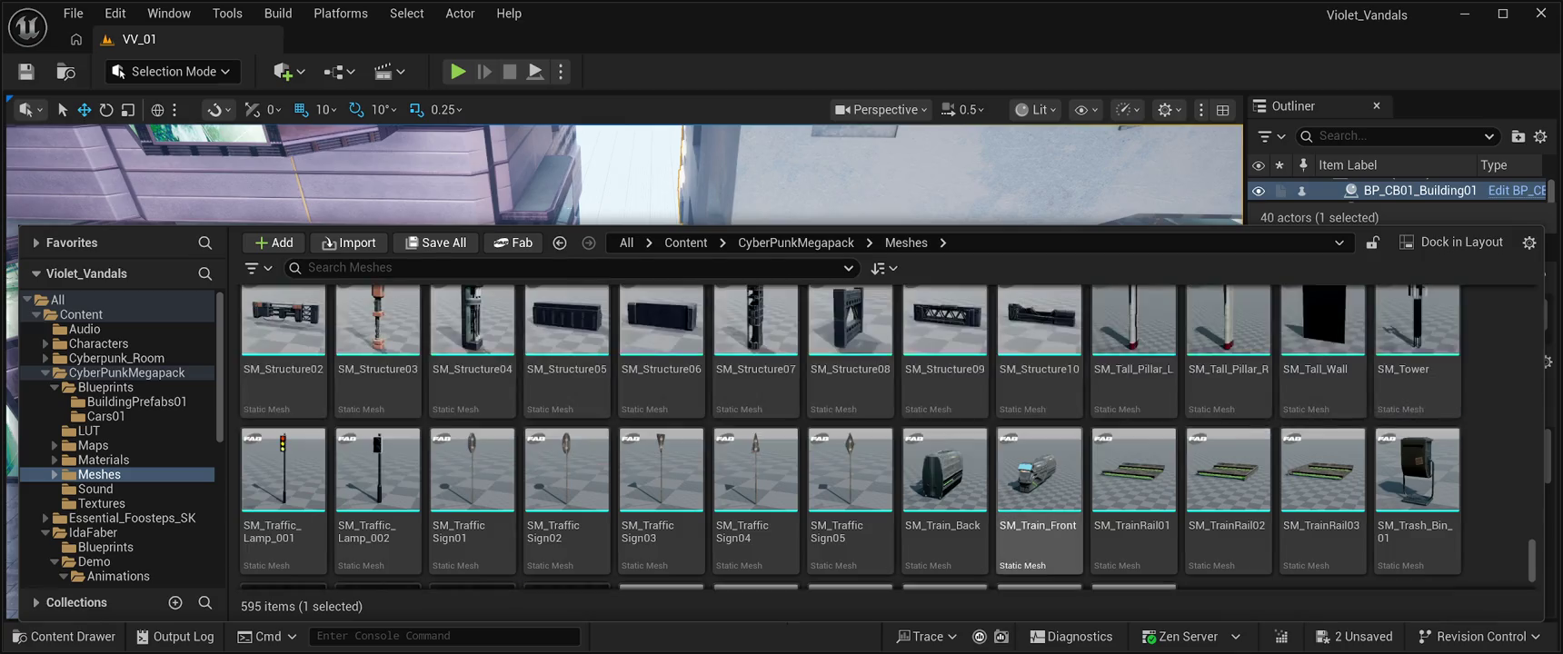
scroll(850, 491, up, 6)
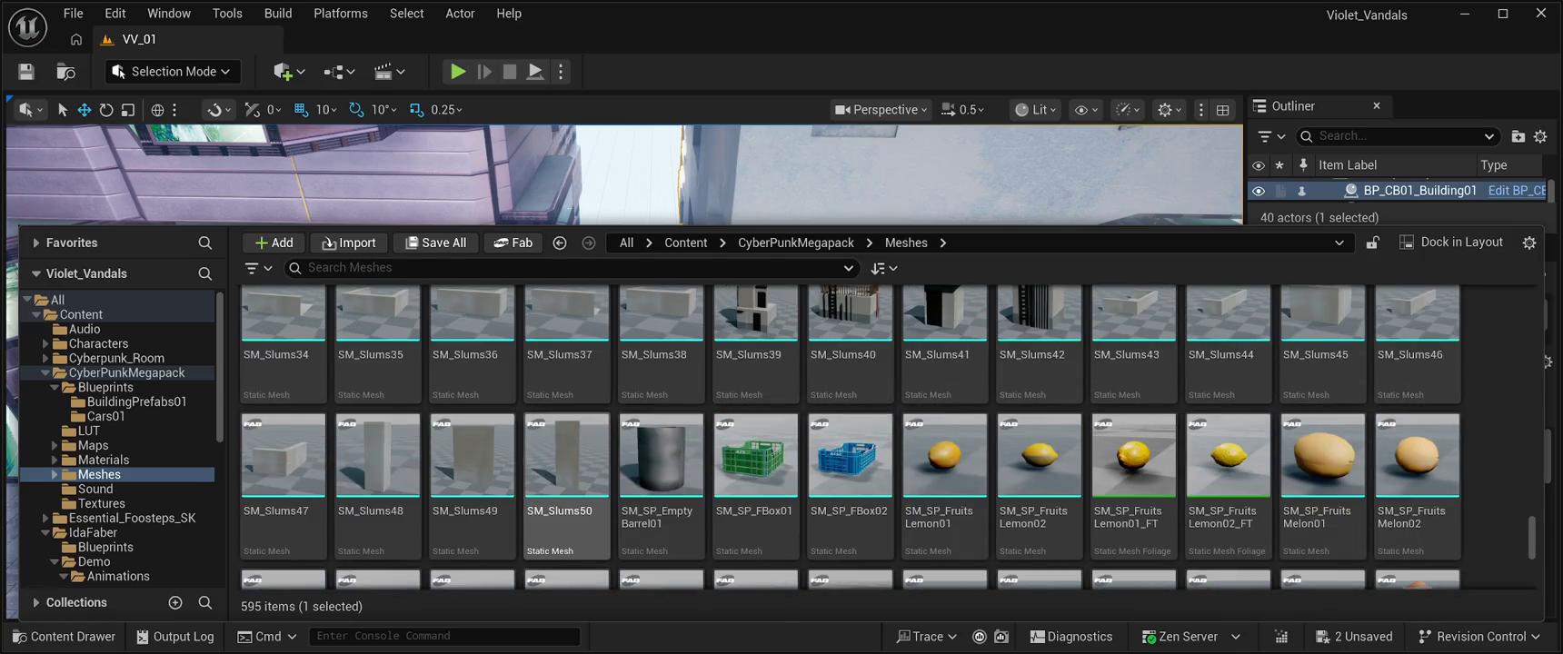
scroll(566, 482, up, 4)
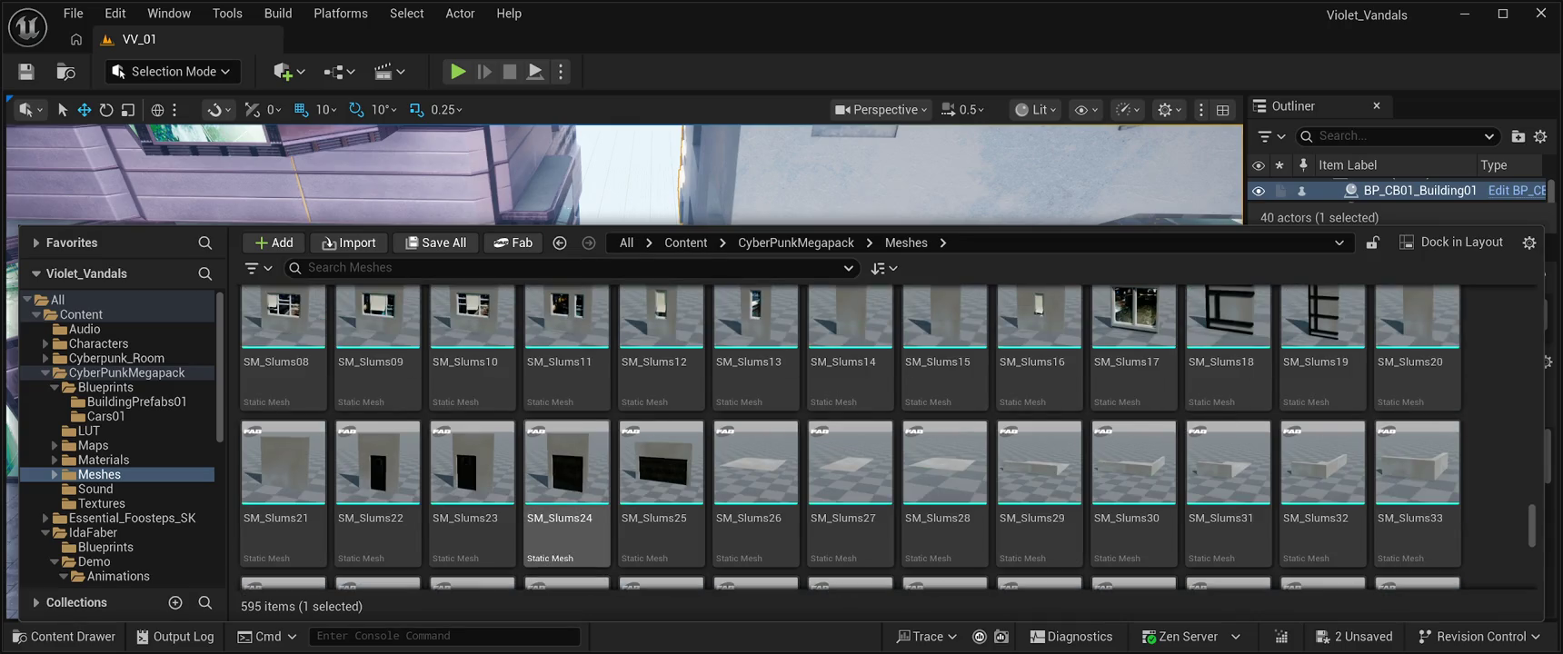
scroll(1133, 472, up, 2)
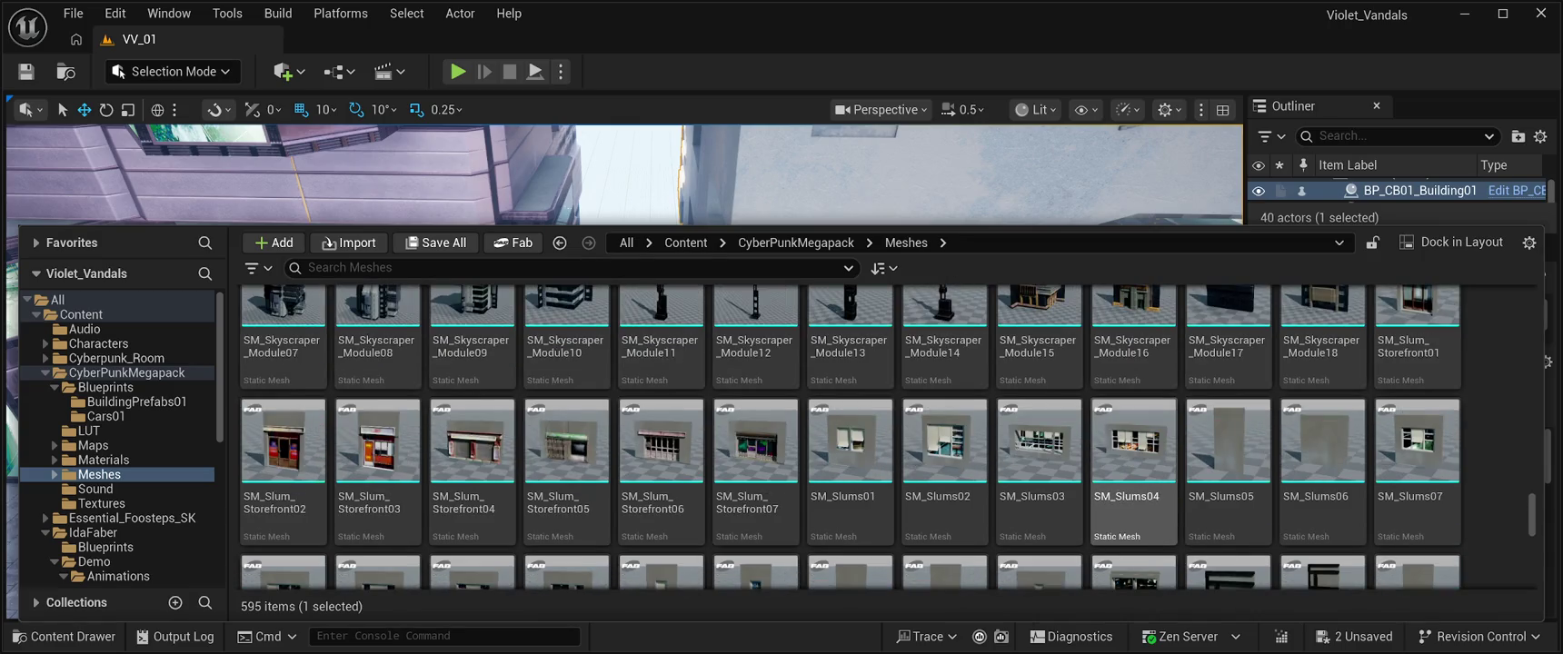
scroll(1133, 473, up, 5)
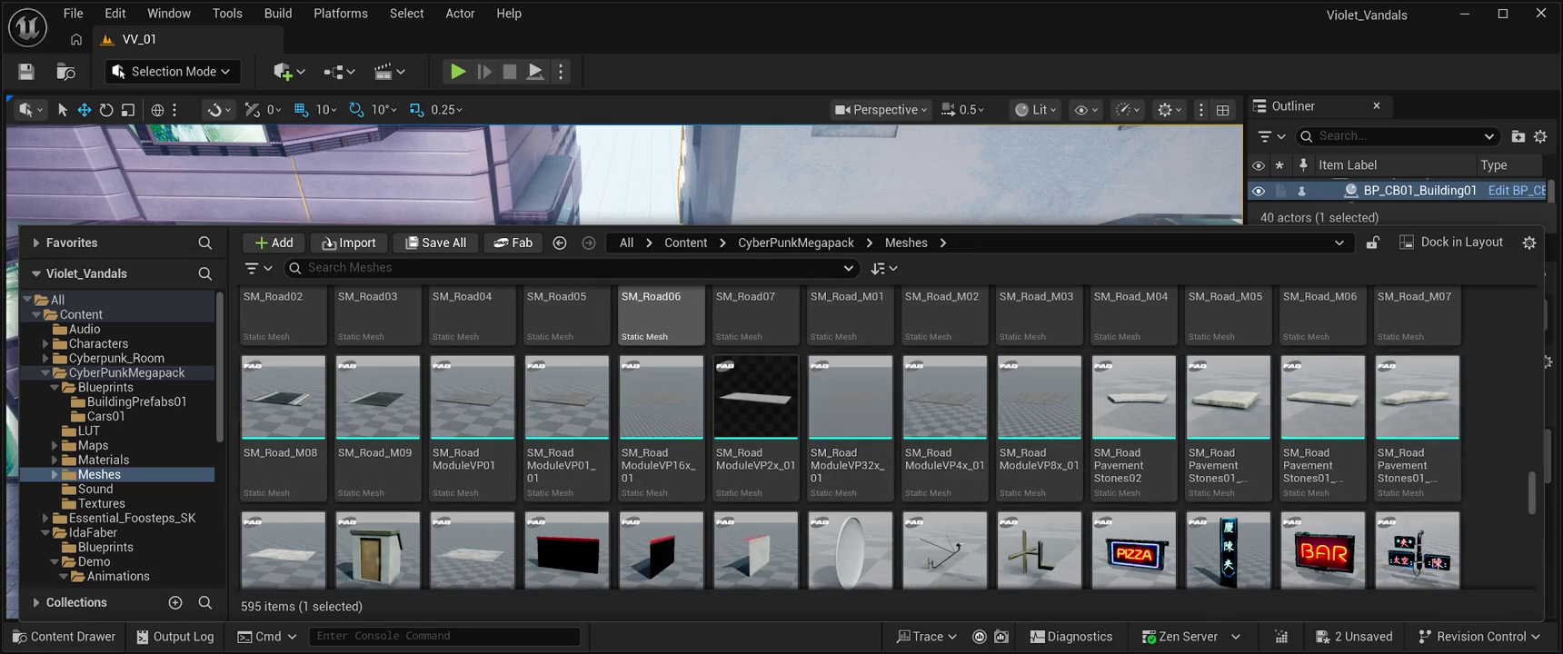
click(345, 268)
text(ROAD)
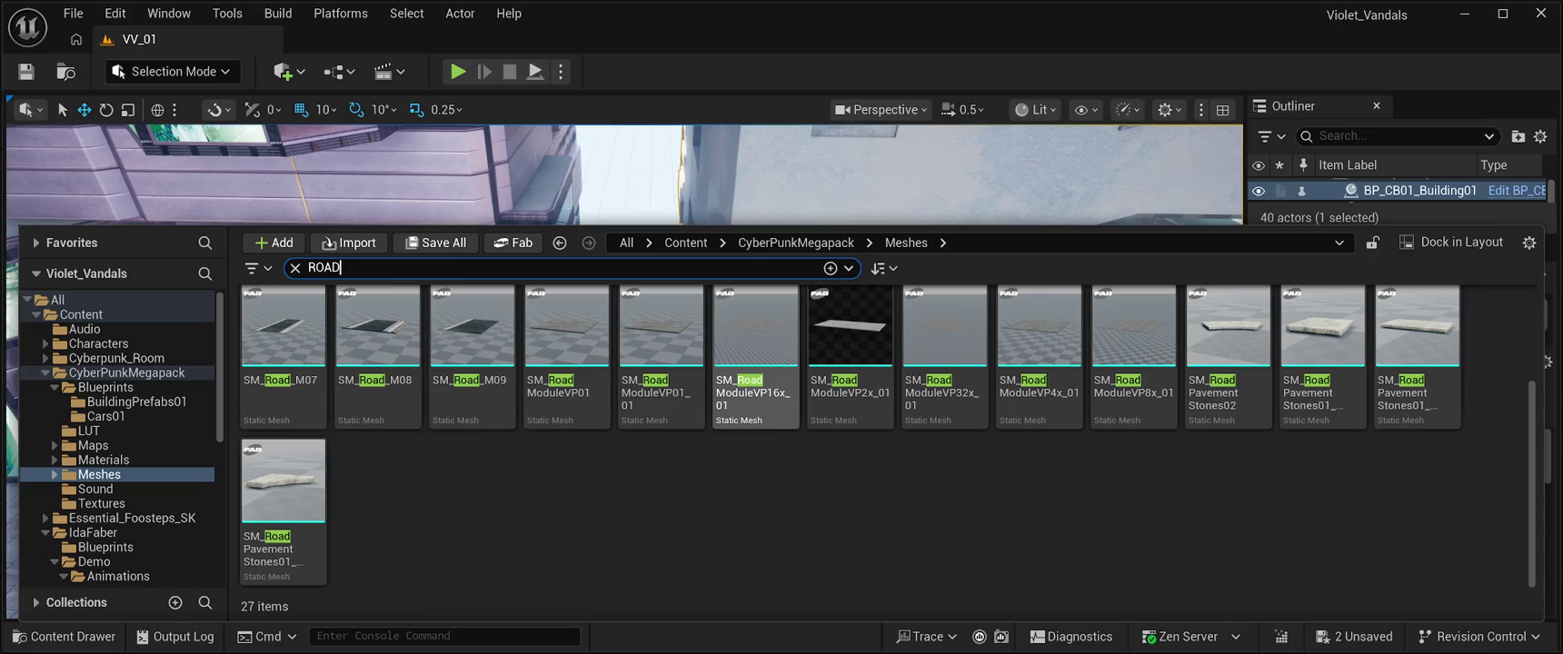
click(945, 346)
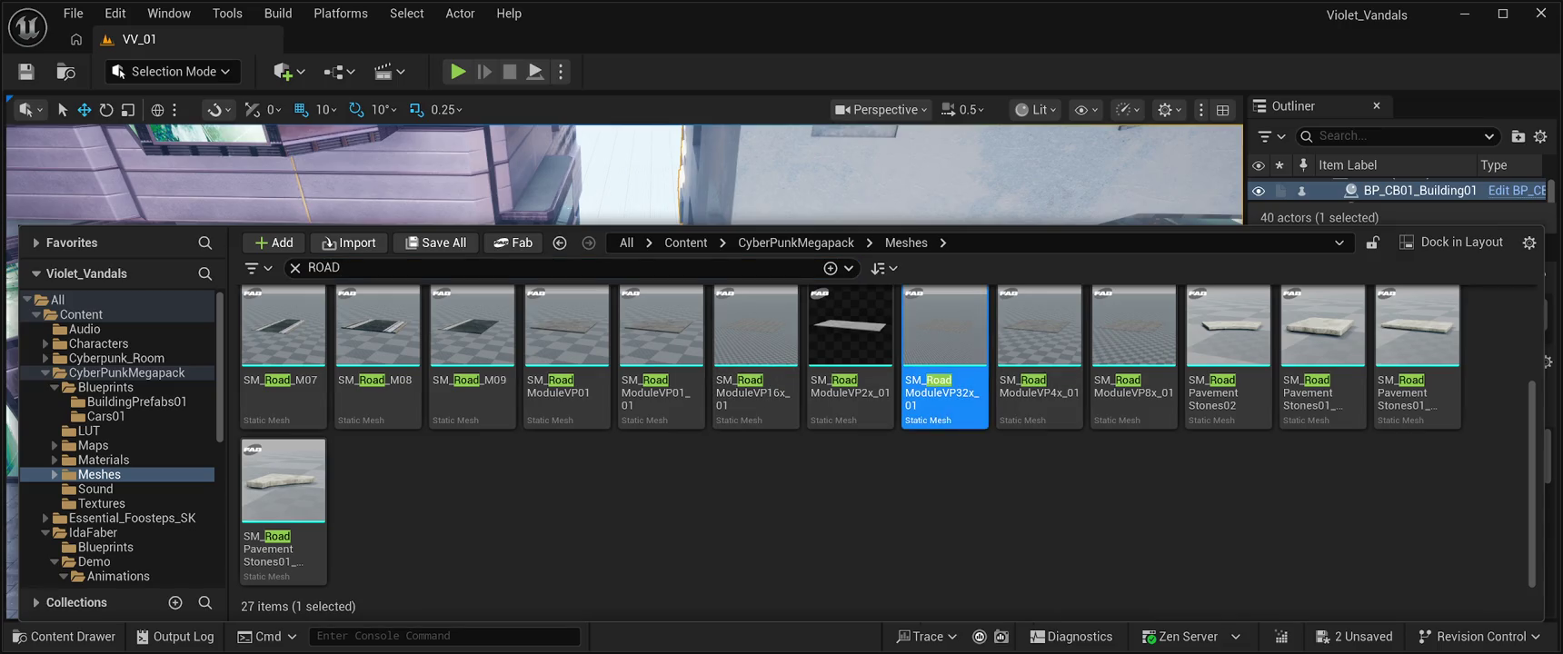
mouse_move(945, 345)
mouse_down()
mouse_move(909, 209)
mouse_move(863, 364)
mouse_move(818, 409)
mouse_up()
Step: Frame the 32x slab, drop it to height 0, then delete it and reopen the ROAD mesh list
key(f)
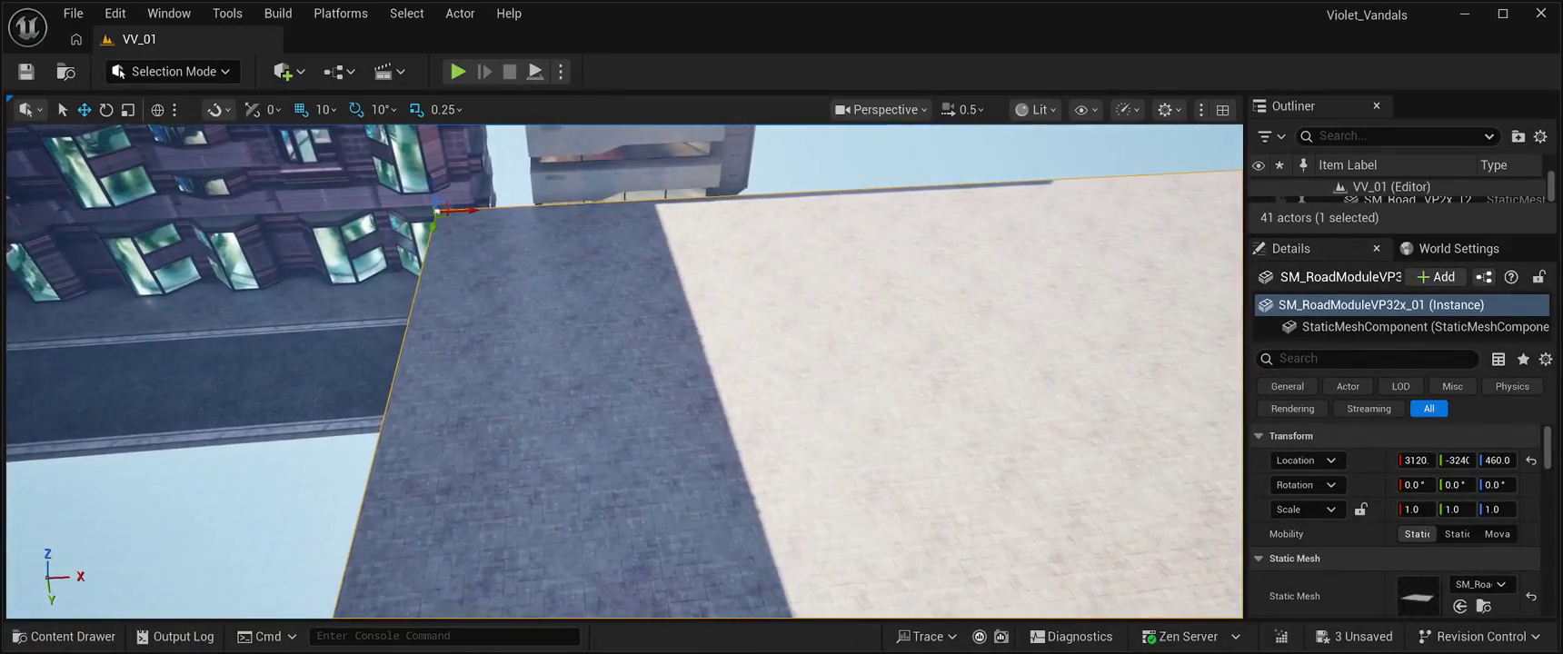
key(End)
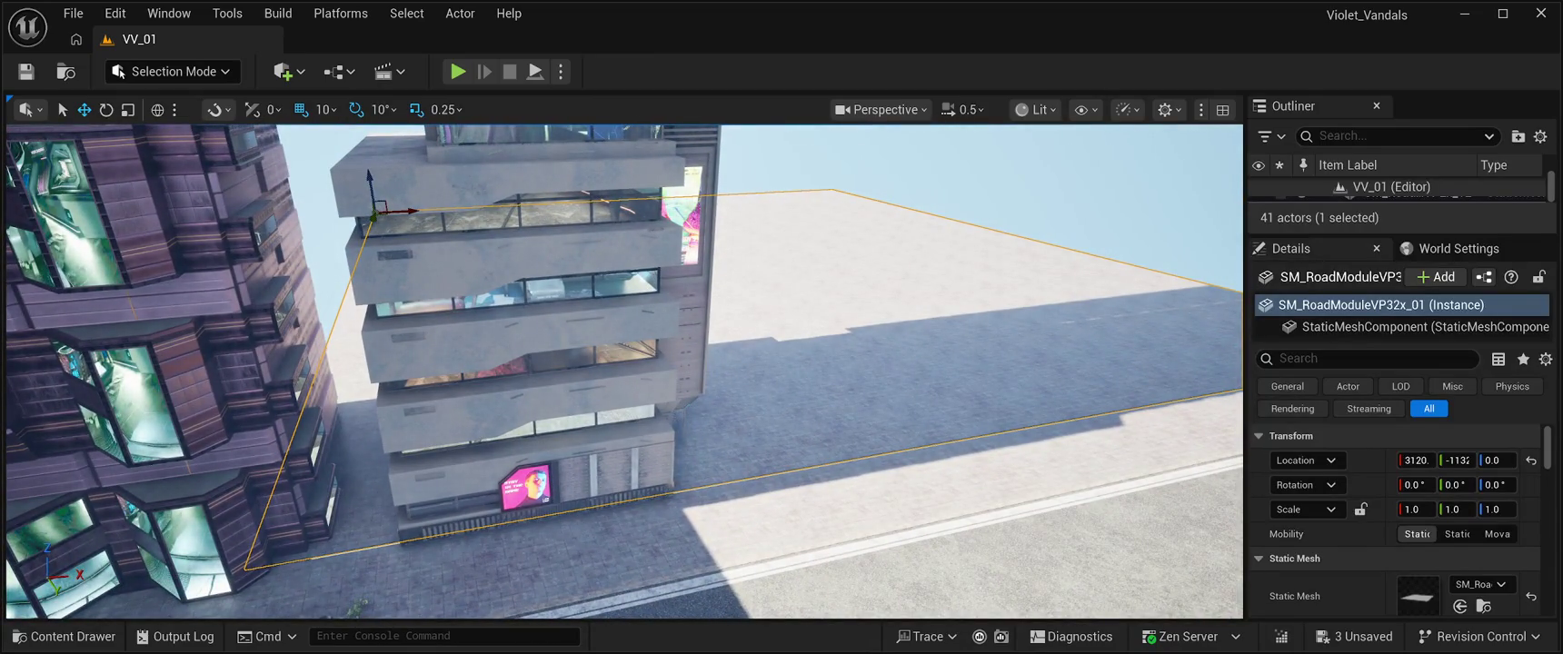
key(Delete)
key(ctrl+space)
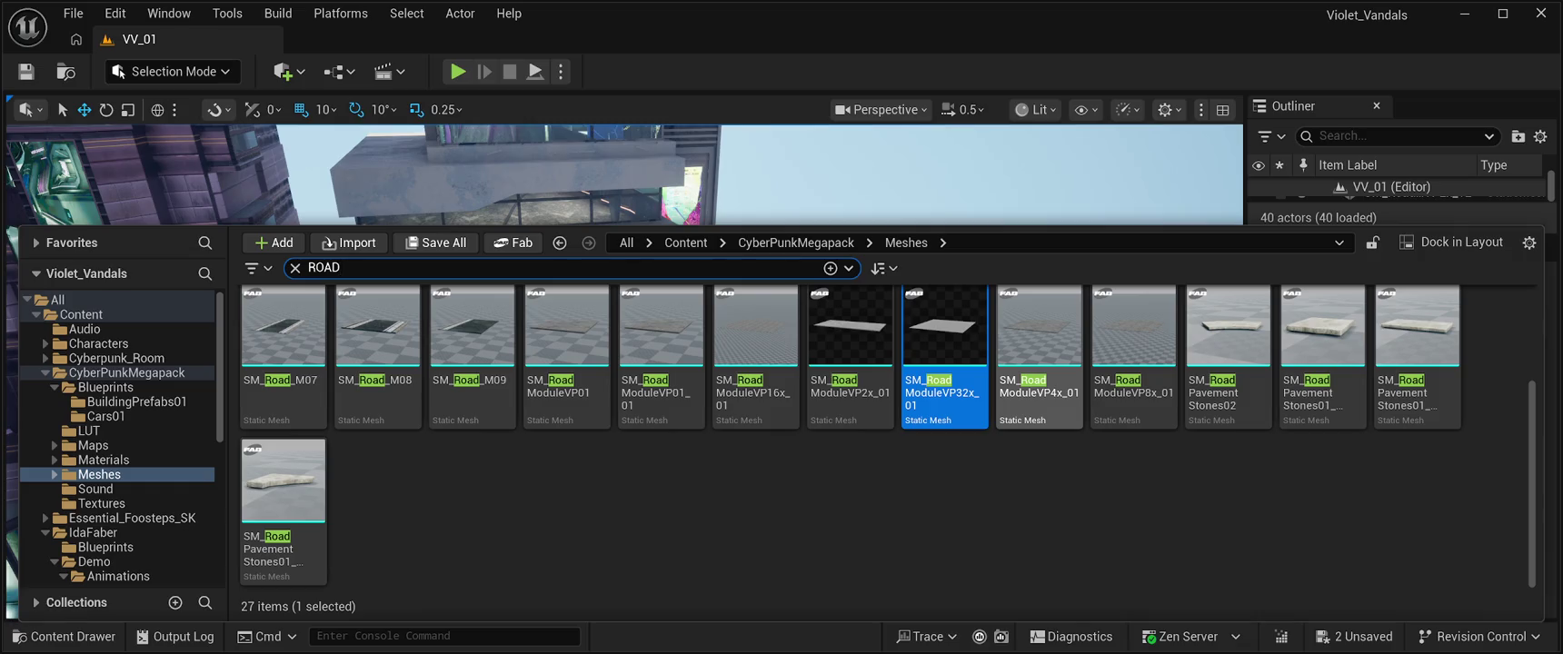
Step: Place an SM_Road_ModuleVP16x_01 slab in the level and slide it sideways along Y
click(755, 345)
mouse_move(756, 346)
mouse_down()
mouse_move(1045, 350)
mouse_move(1009, 364)
mouse_move(548, 296)
mouse_up()
key(f)
mouse_move(624, 372)
mouse_down()
mouse_move(564, 359)
mouse_move(618, 337)
mouse_move(627, 309)
mouse_move(581, 391)
mouse_move(532, 373)
mouse_up()
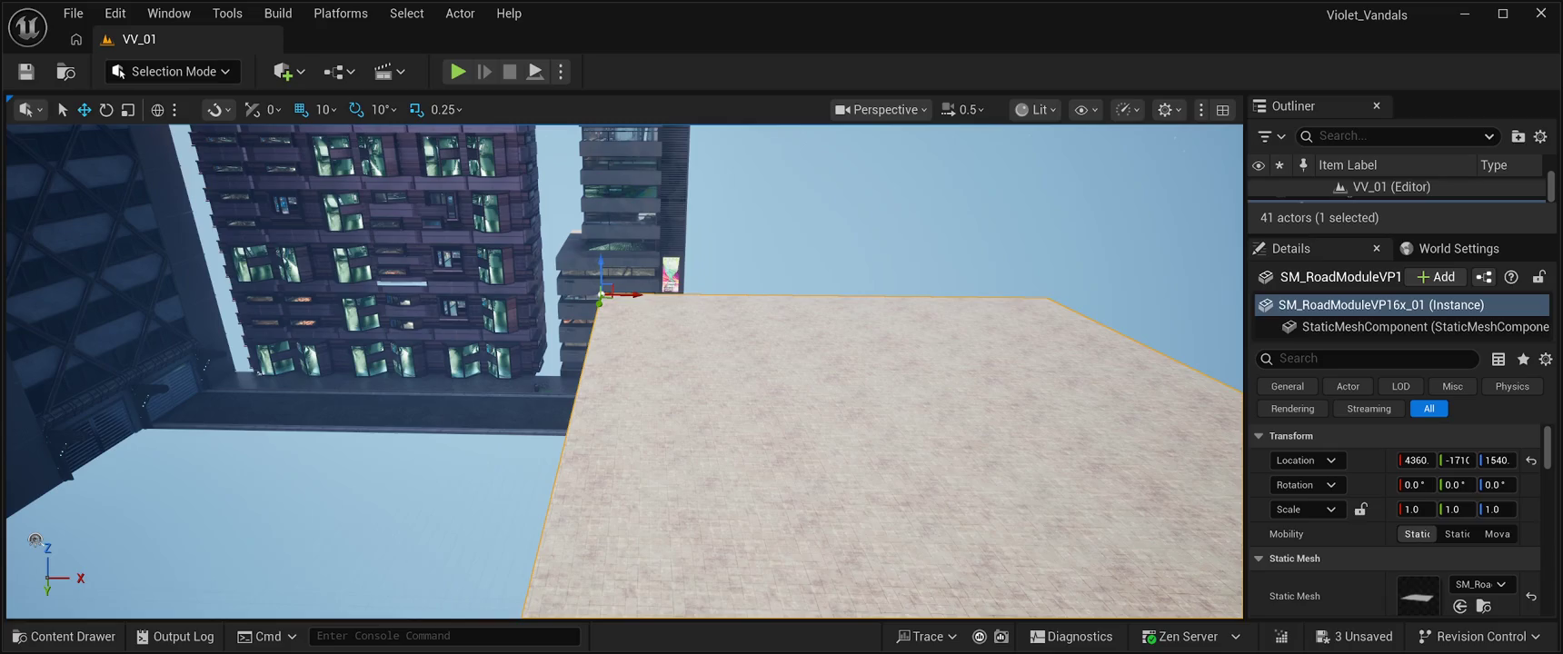
drag(597, 303, 619, 221)
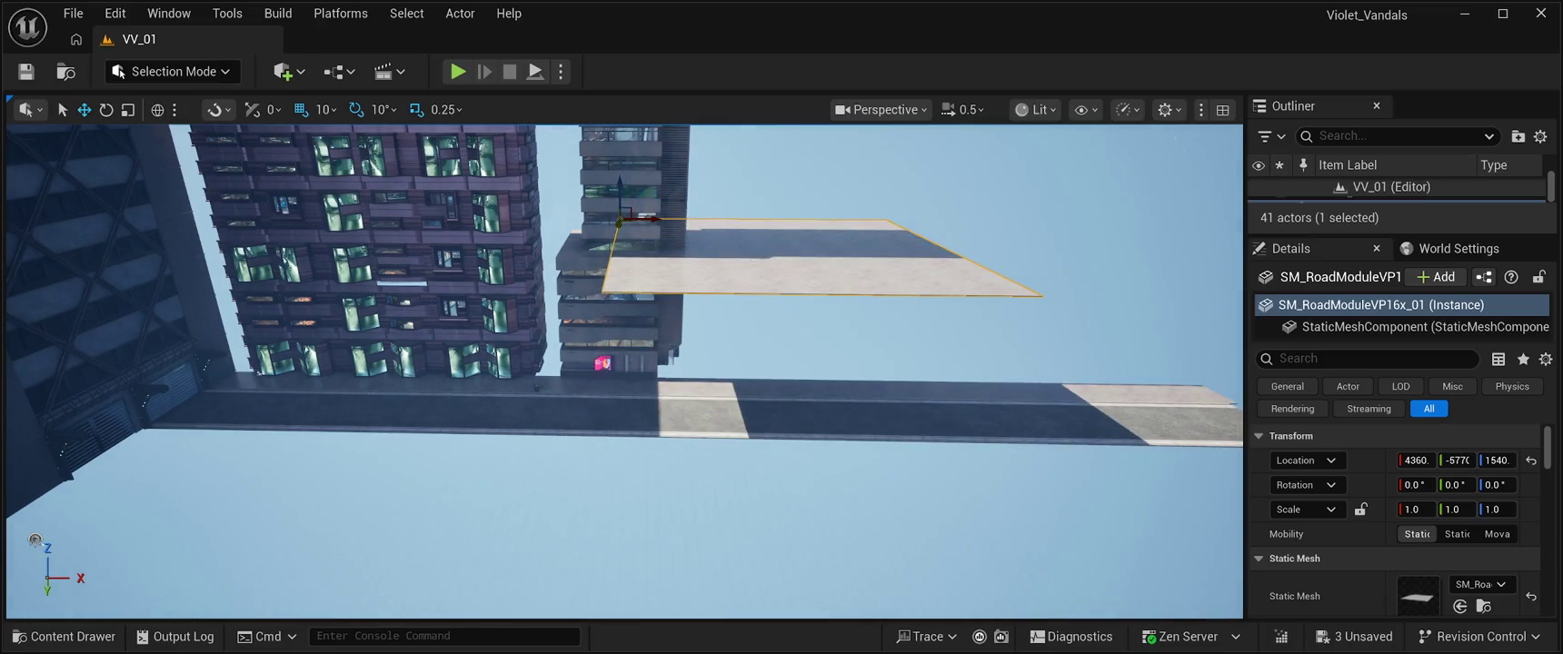
drag(581, 390, 664, 391)
Step: Lower the 16x slab to height 0 on the ground beside the tower
drag(525, 186, 554, 273)
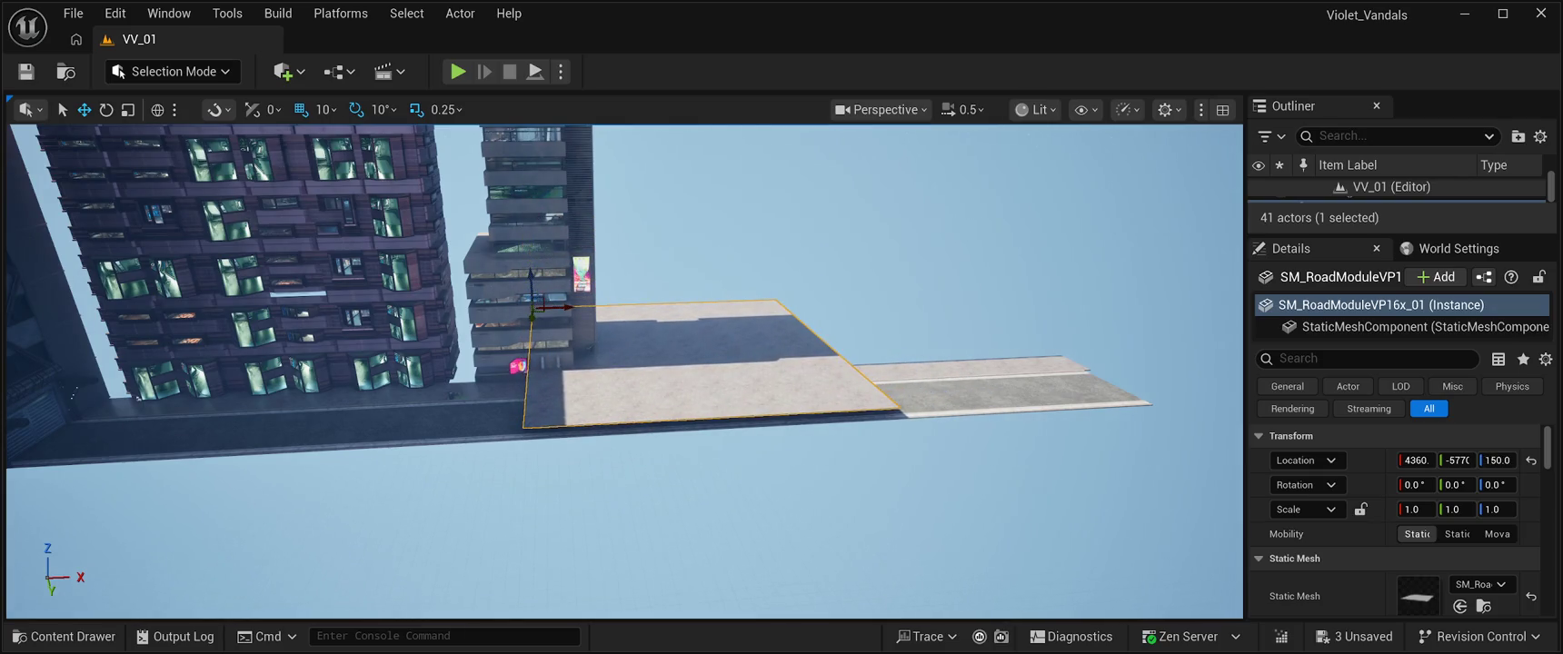
drag(529, 316, 534, 303)
scroll(535, 303, up, 5)
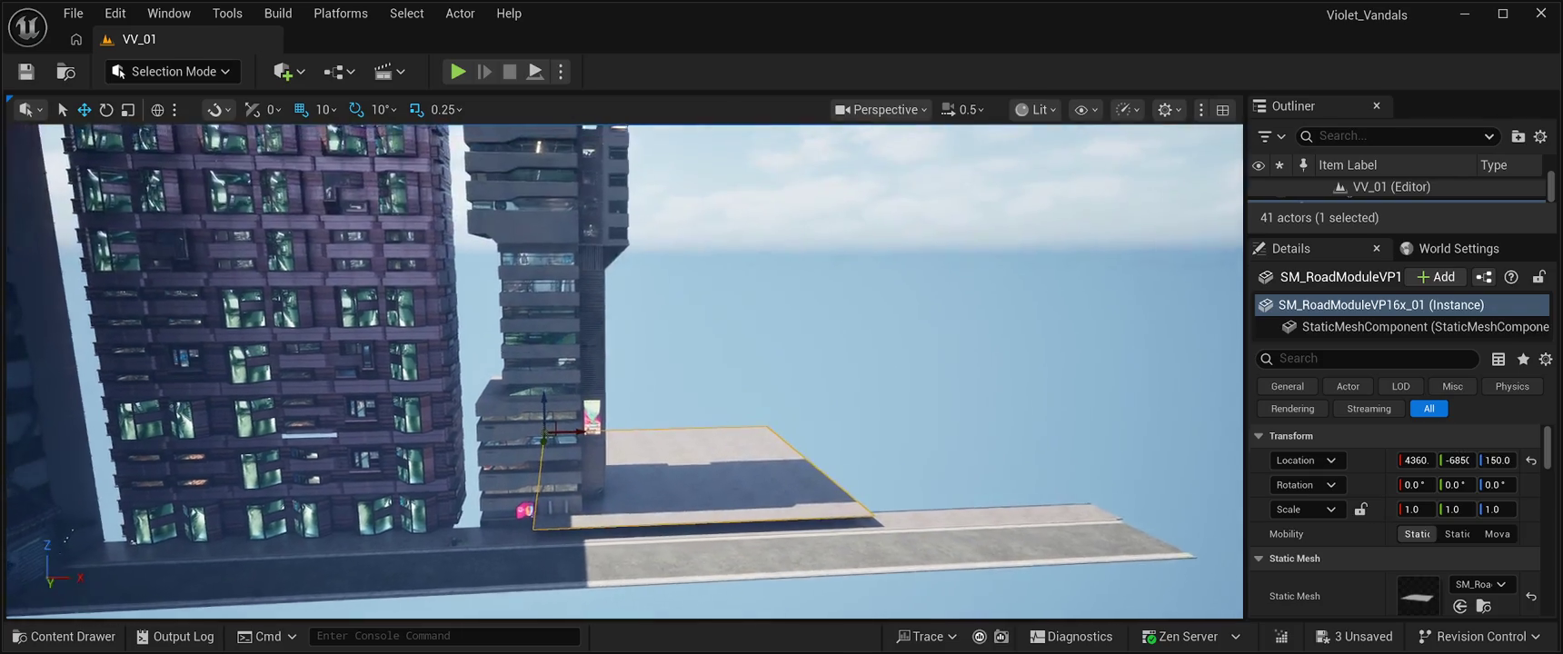
scroll(624, 373, up, 3)
mouse_move(624, 372)
mouse_down()
mouse_move(636, 481)
mouse_move(636, 418)
mouse_up()
drag(304, 302, 319, 347)
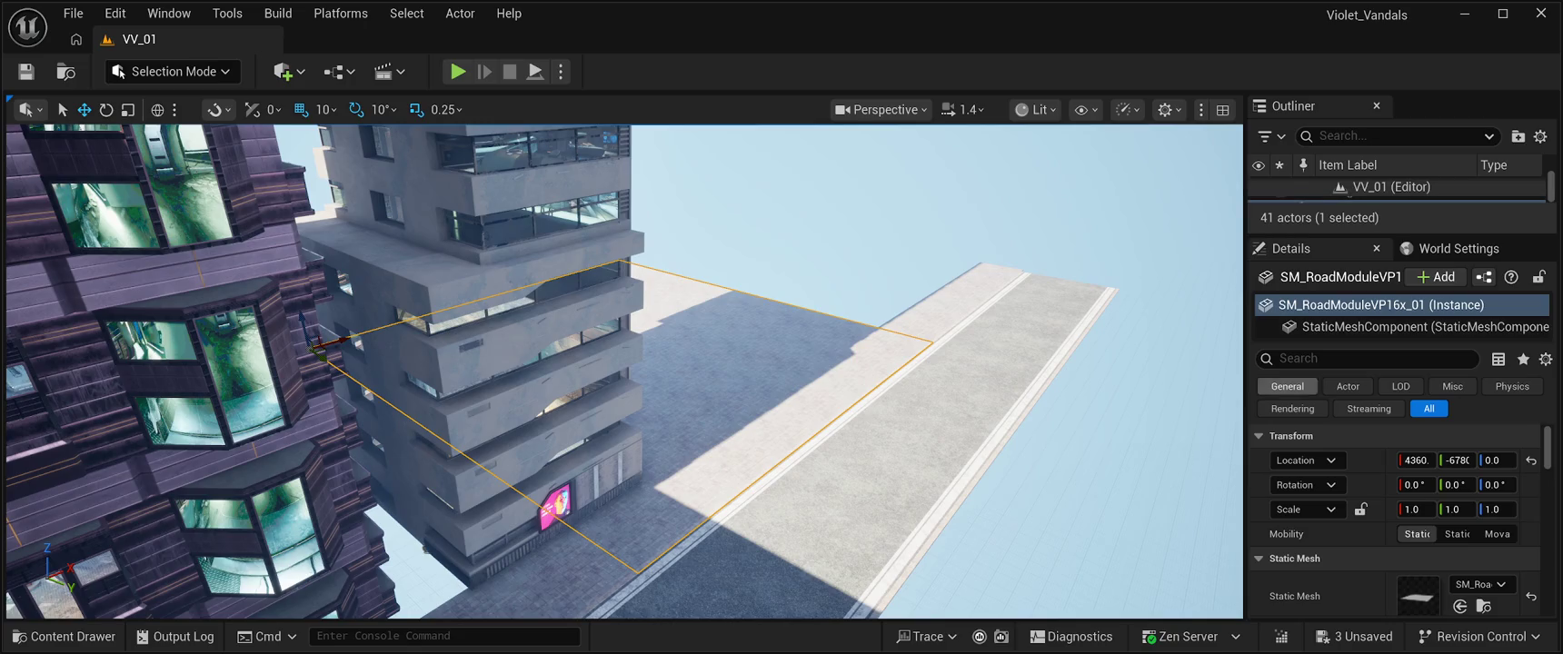
drag(1400, 346, 1399, 467)
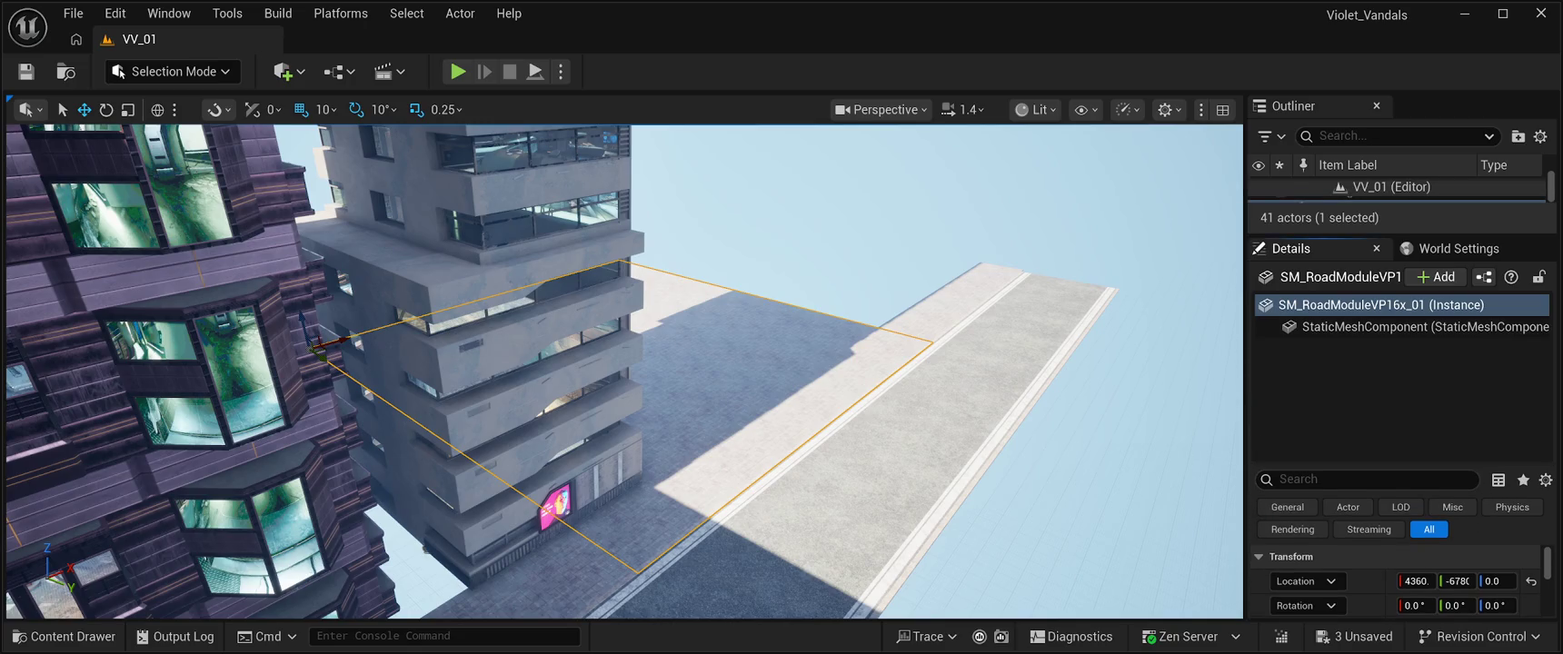
click(1363, 135)
Step: Filter the Outliner by 'road' to list the road actors and frame SM_Road_M03
text(ROAD)
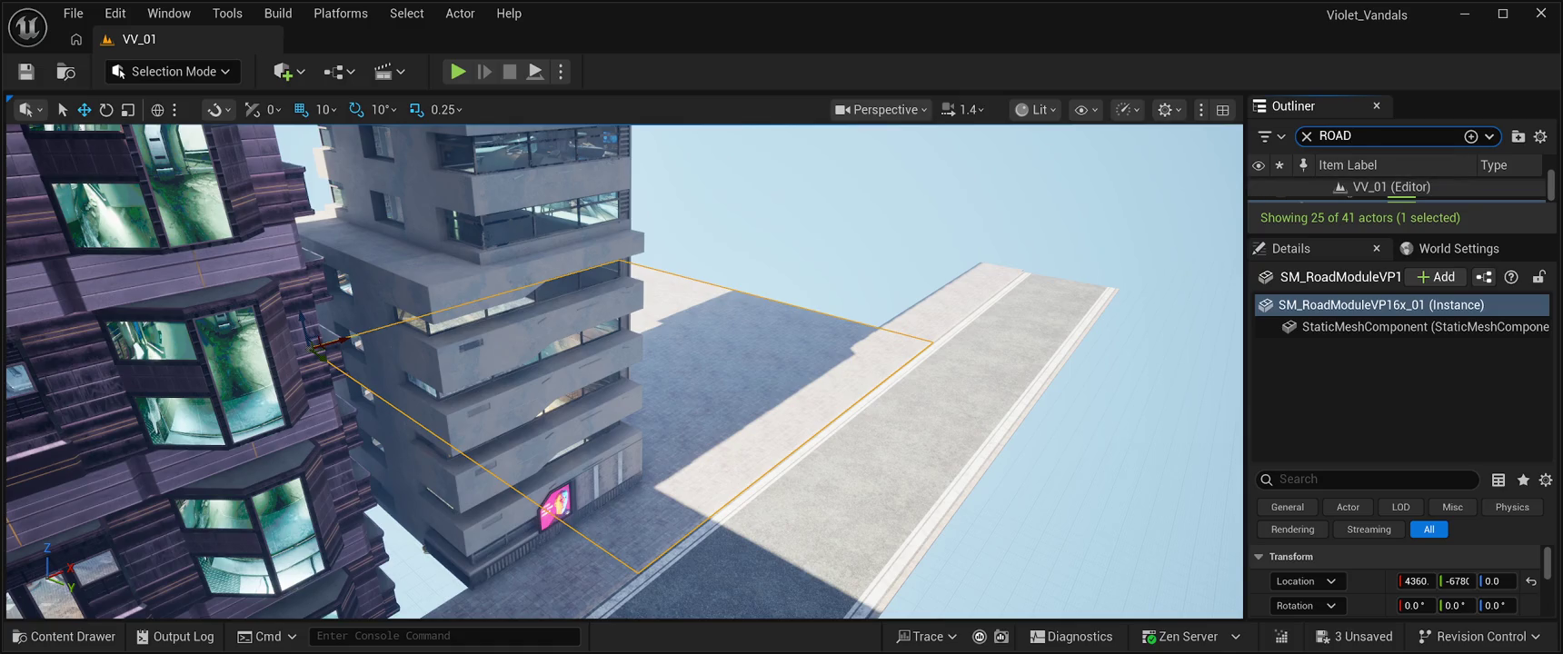
key(BackSpace)
key(BackSpace)
key(BackSpace)
text(road)
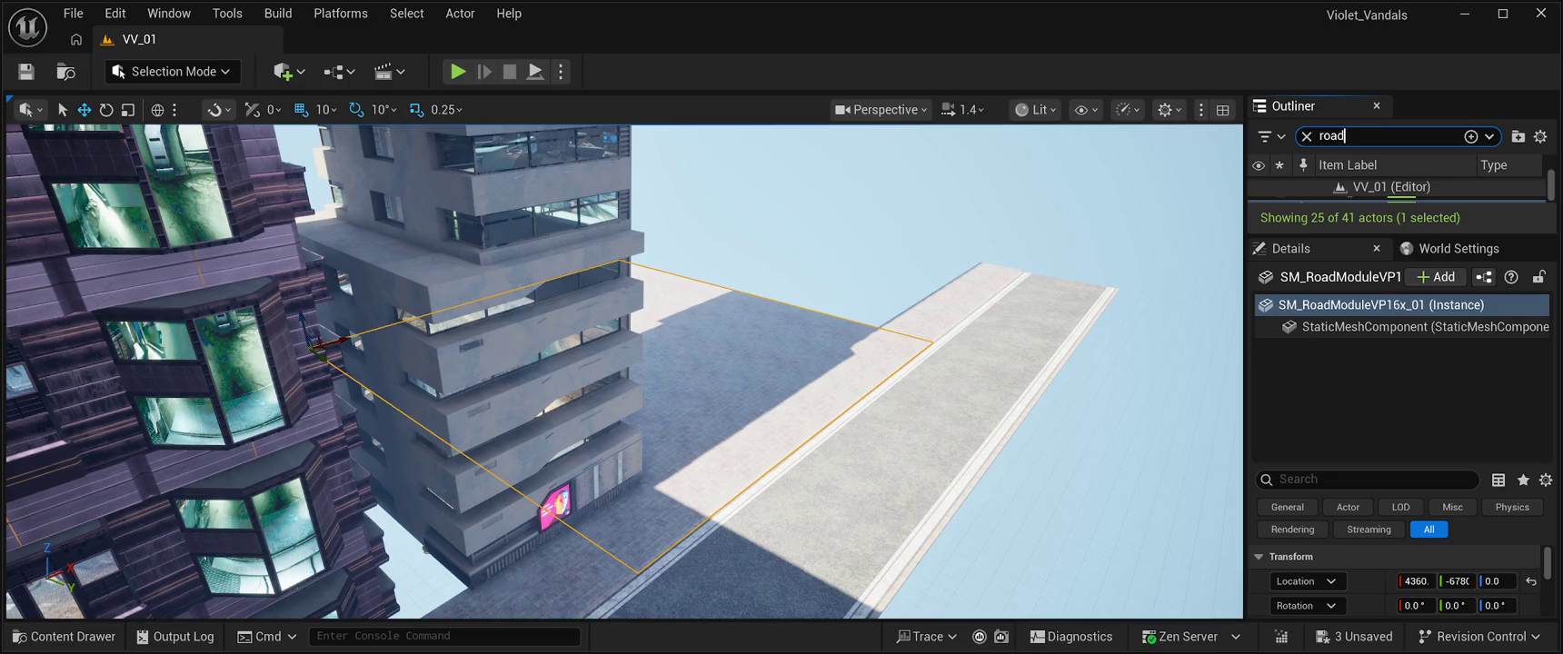
click(1045, 200)
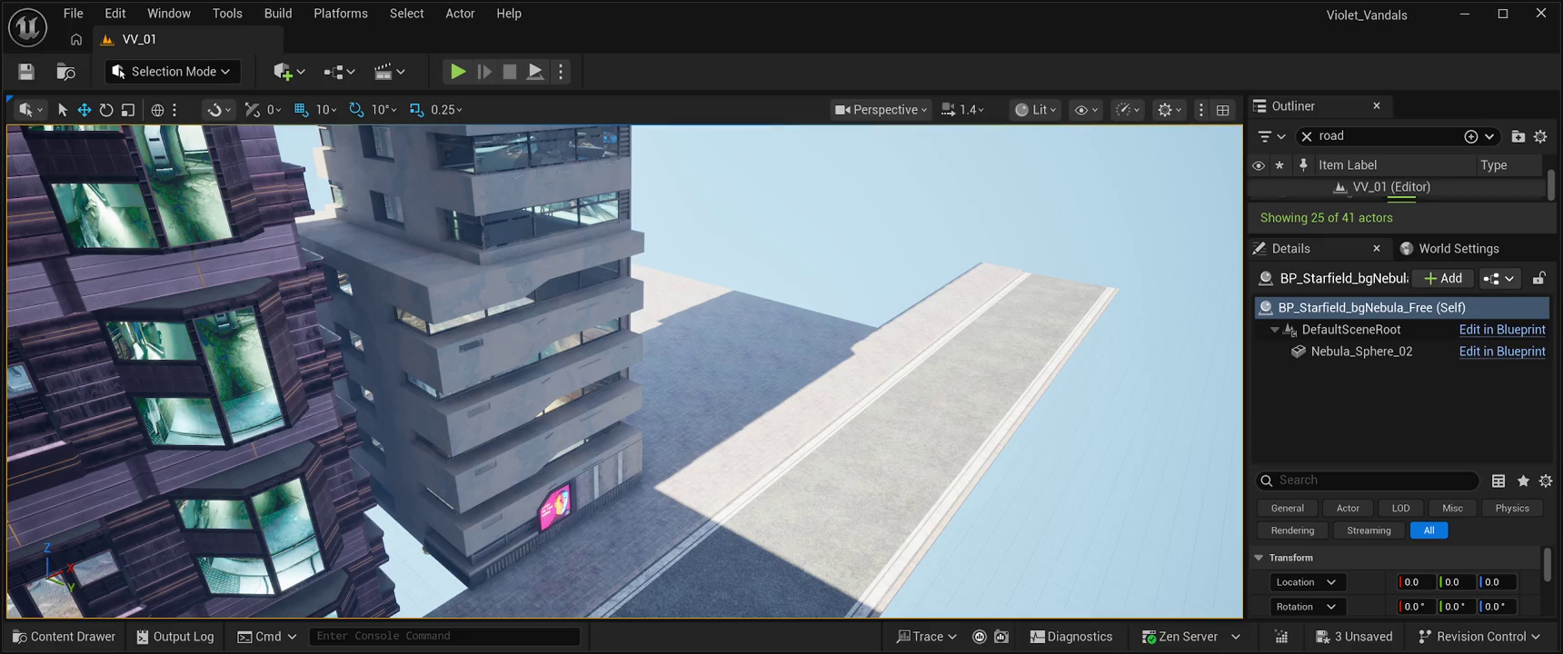
mouse_move(1400, 234)
mouse_down()
mouse_move(1399, 618)
mouse_move(1399, 548)
mouse_up()
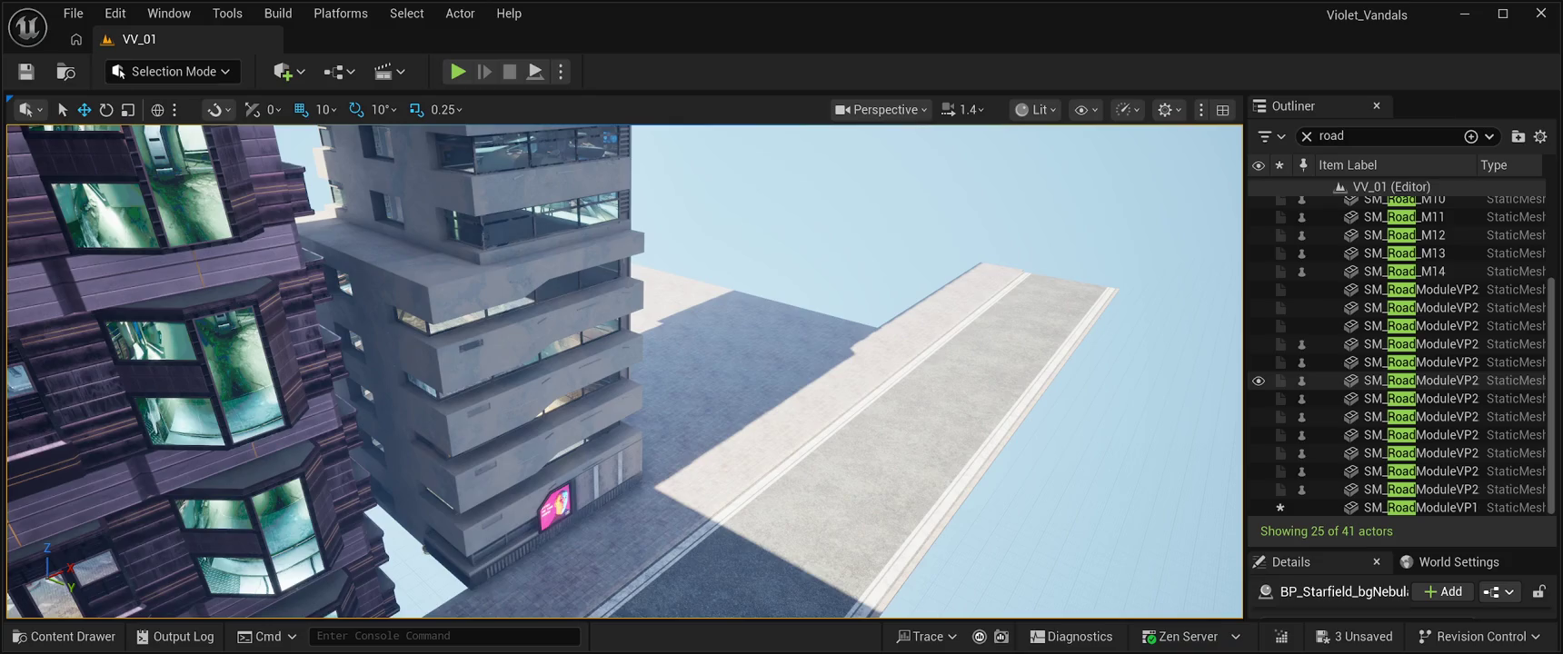
click(1418, 289)
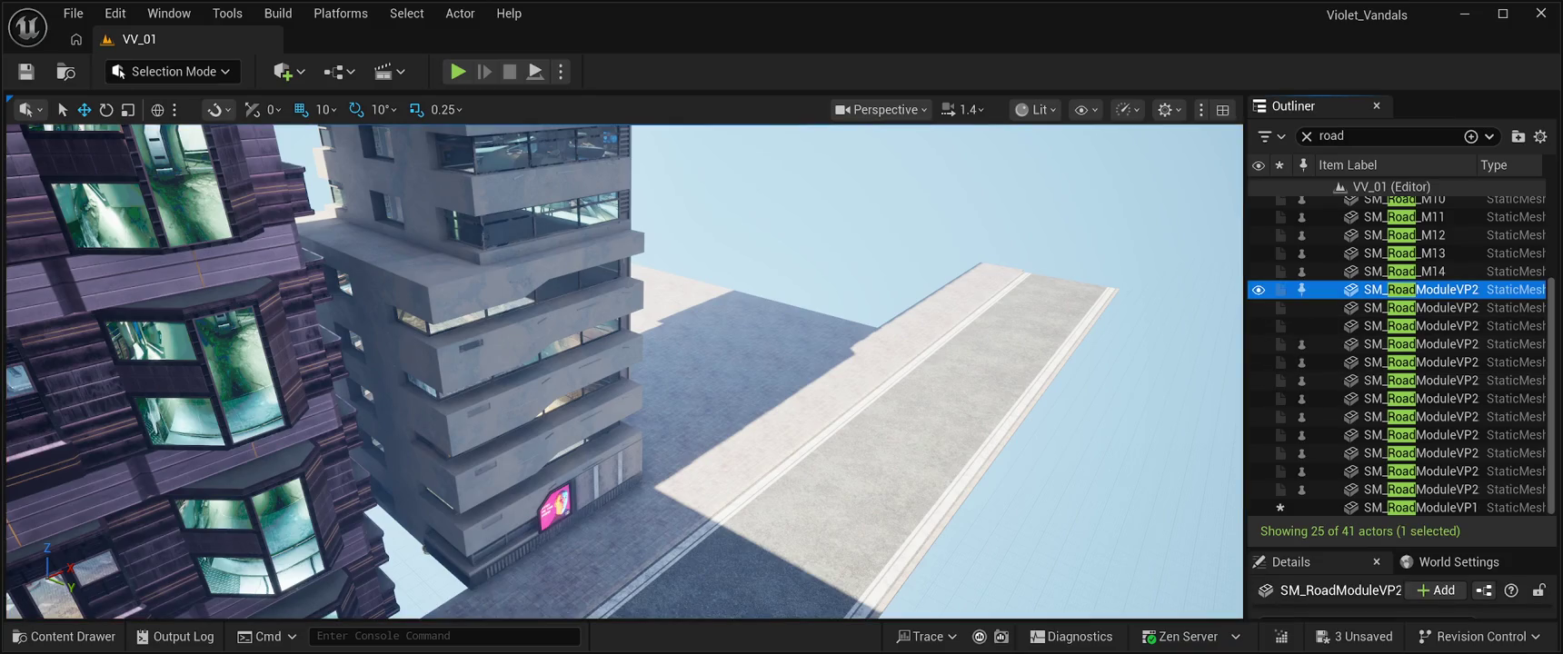
scroll(1400, 356, up, 5)
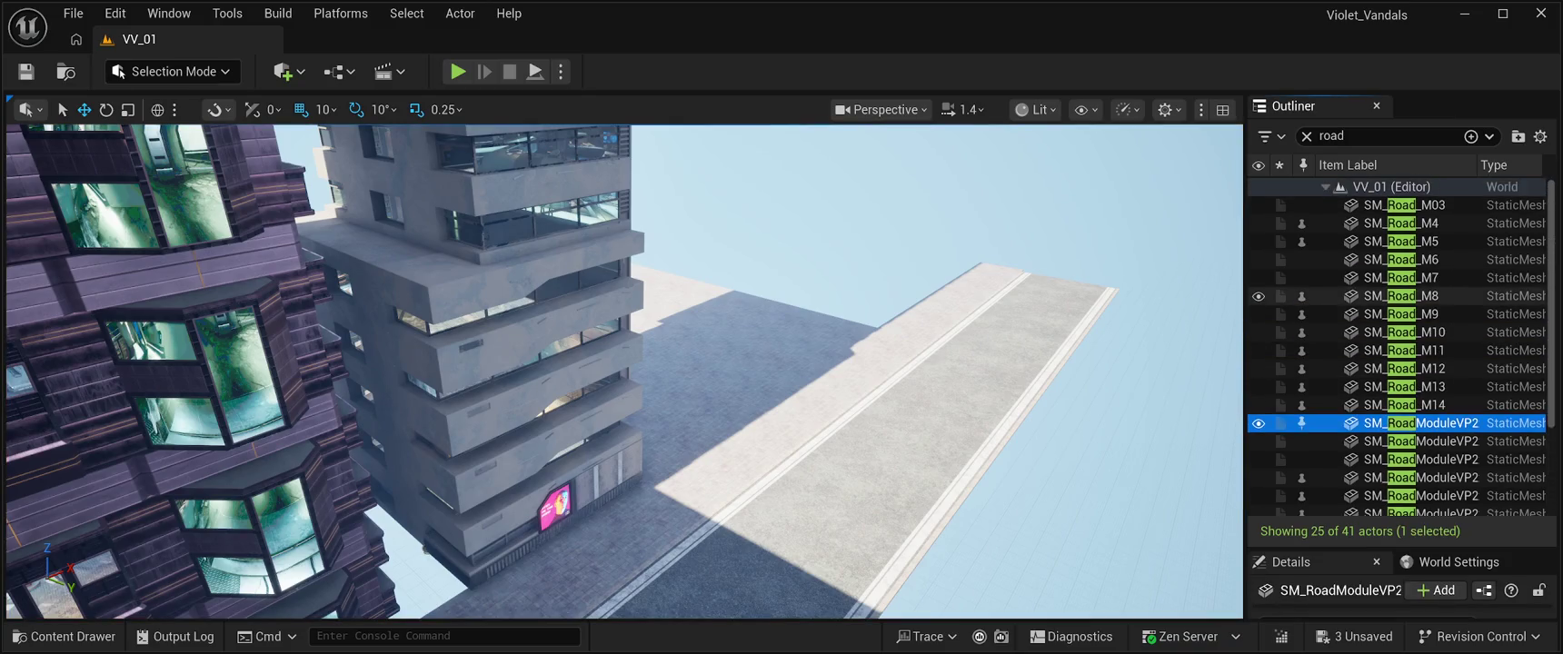
click(1418, 205)
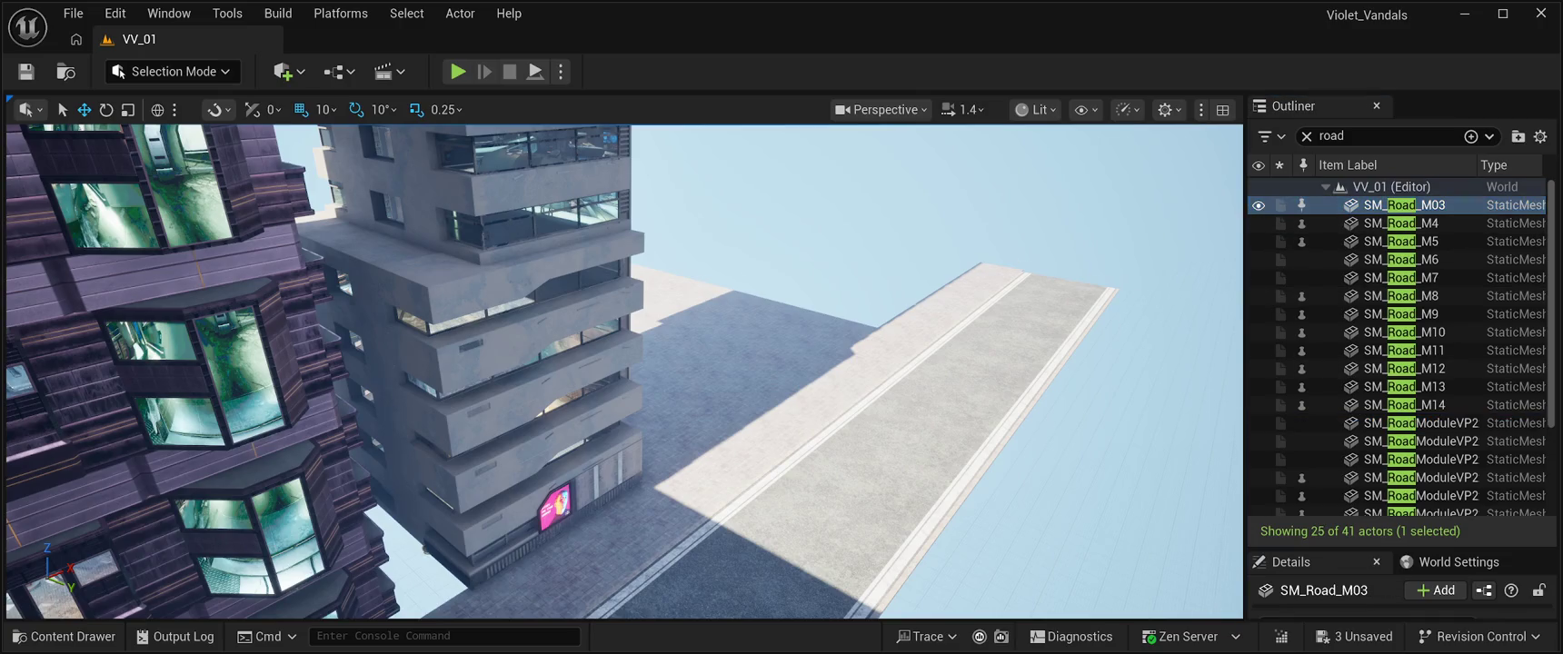
key(f)
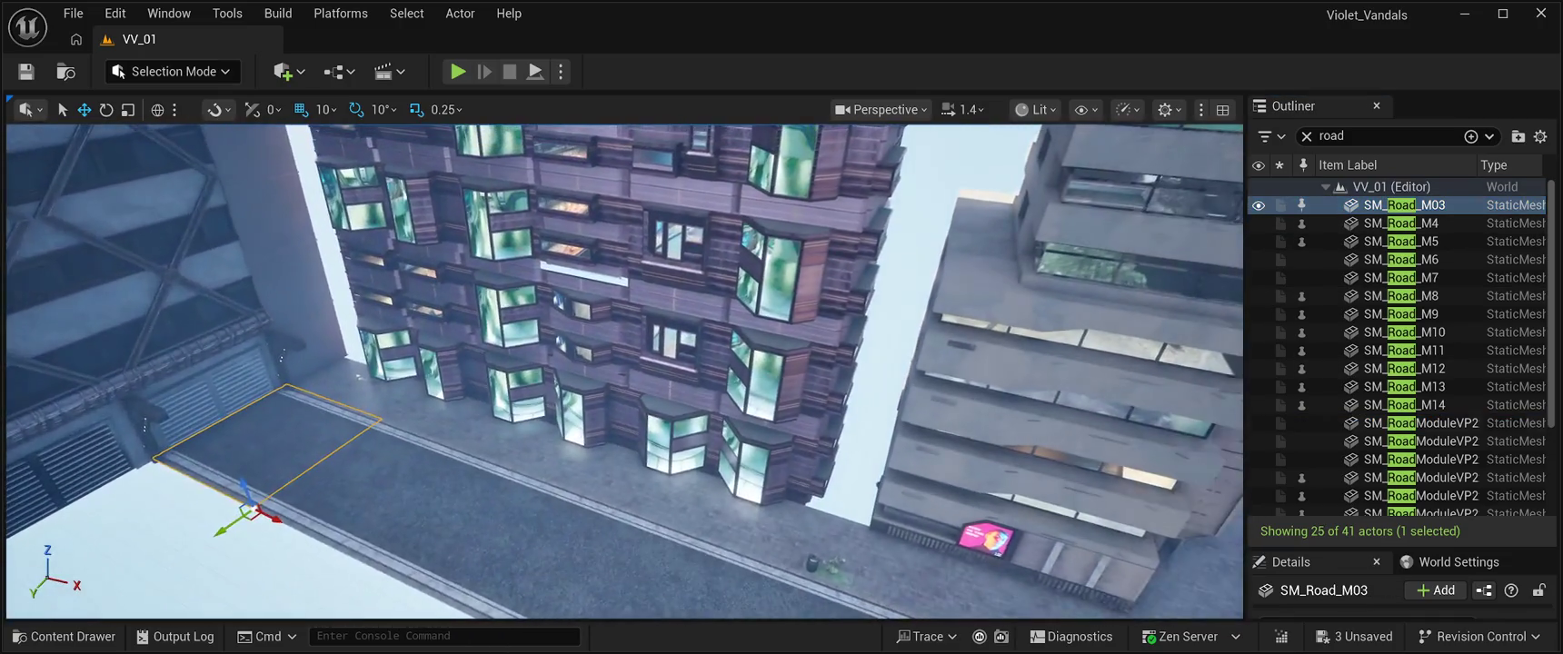
Step: Select the thirteen SM_RoadModule slabs in the Outliner and delete them
click(1418, 423)
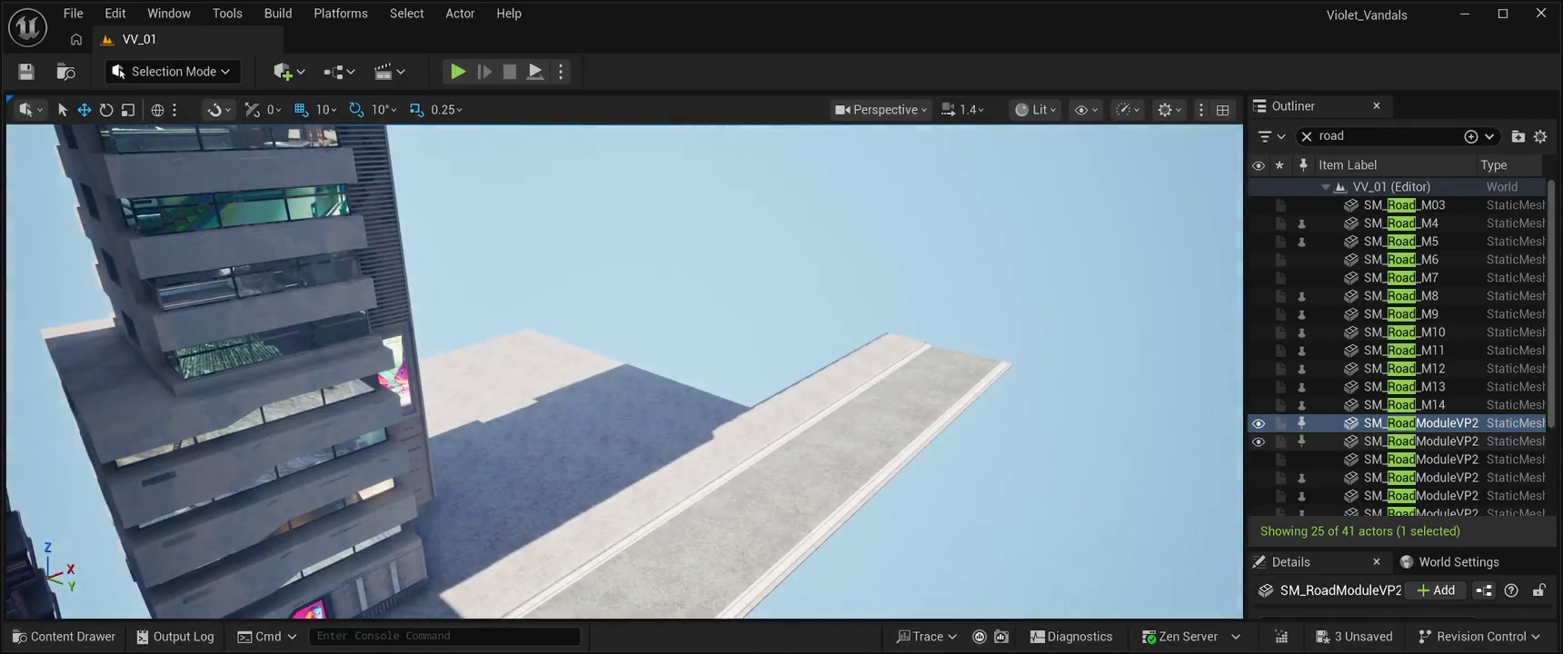
scroll(1399, 356, down, 5)
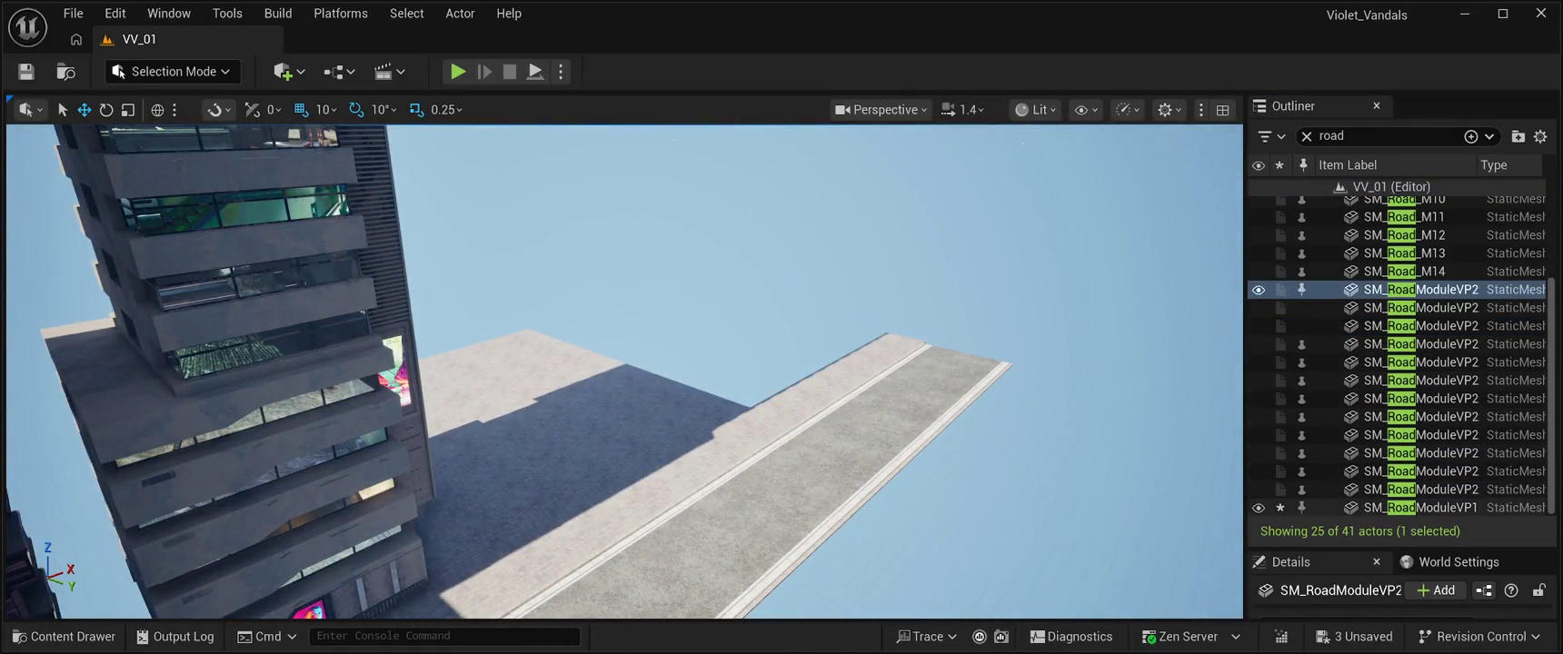
shift+click(1417, 507)
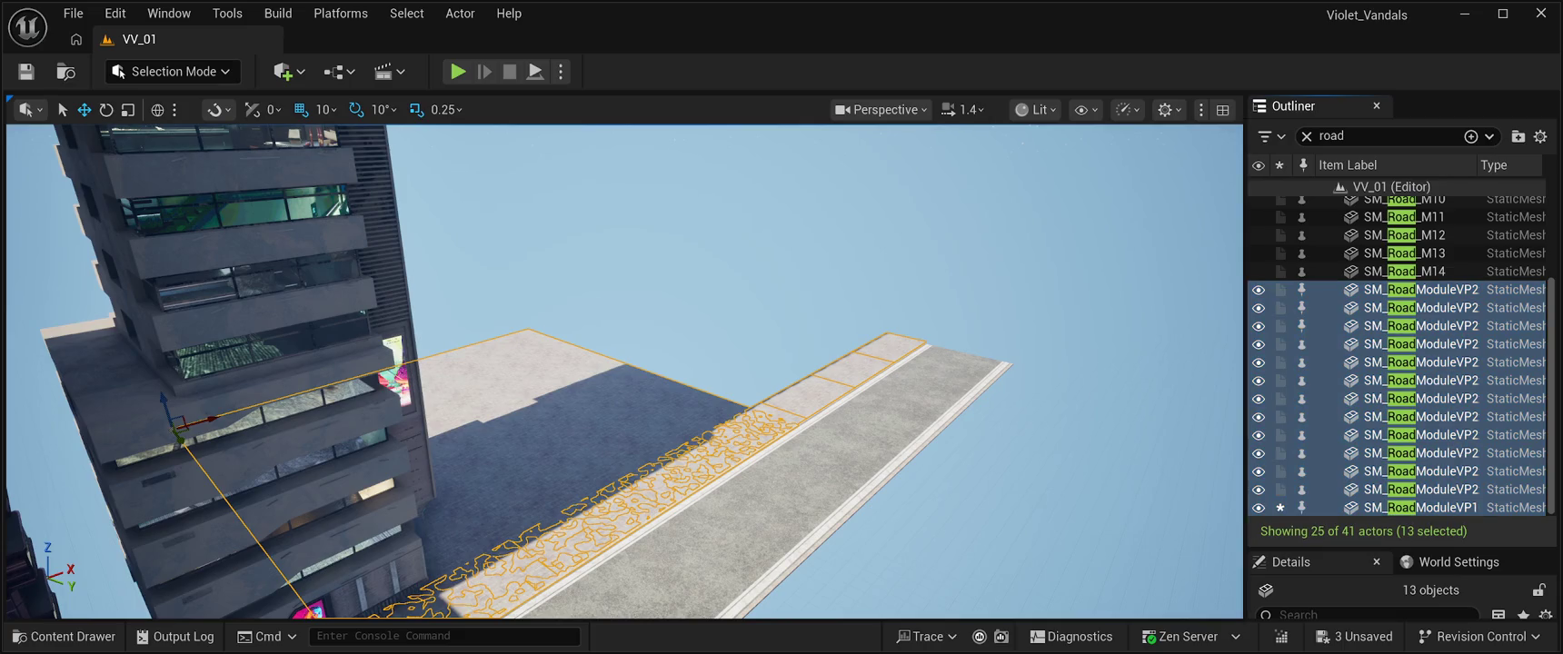
key(Delete)
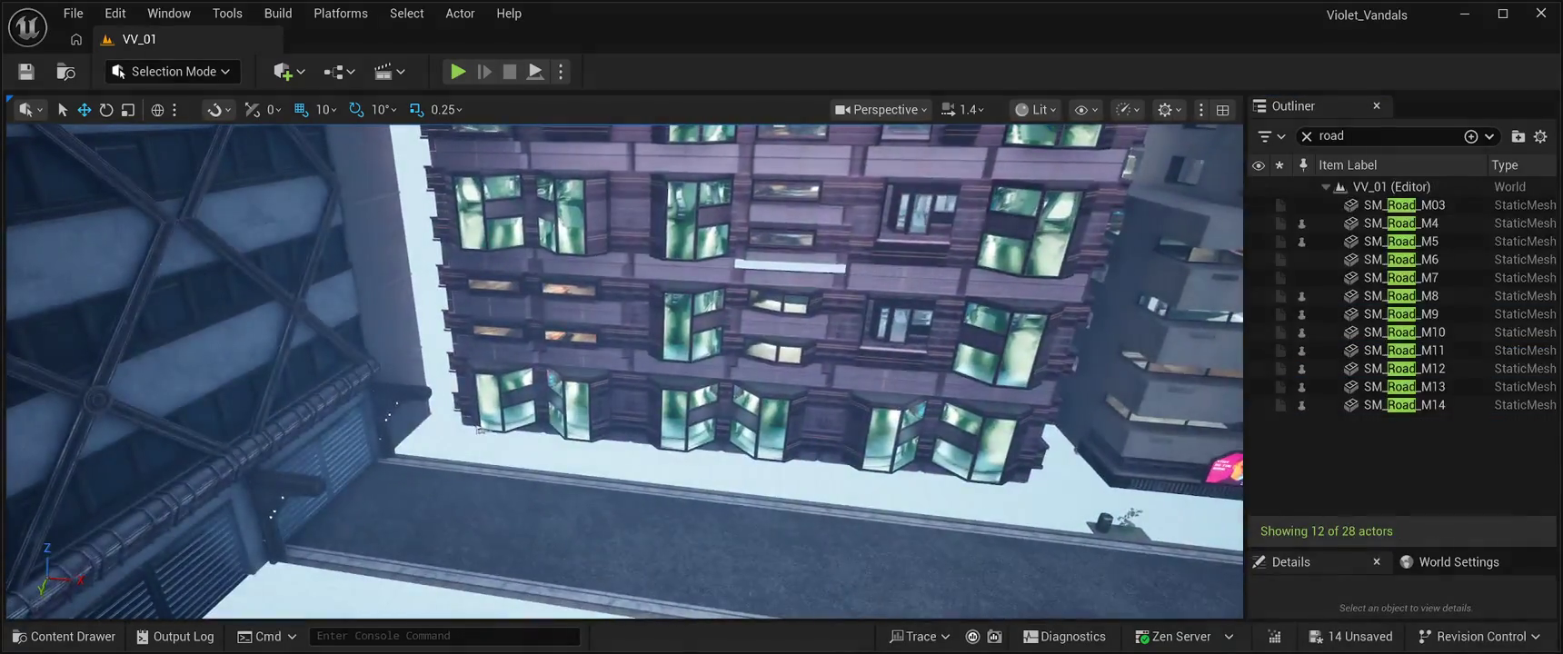
key(ctrl+space)
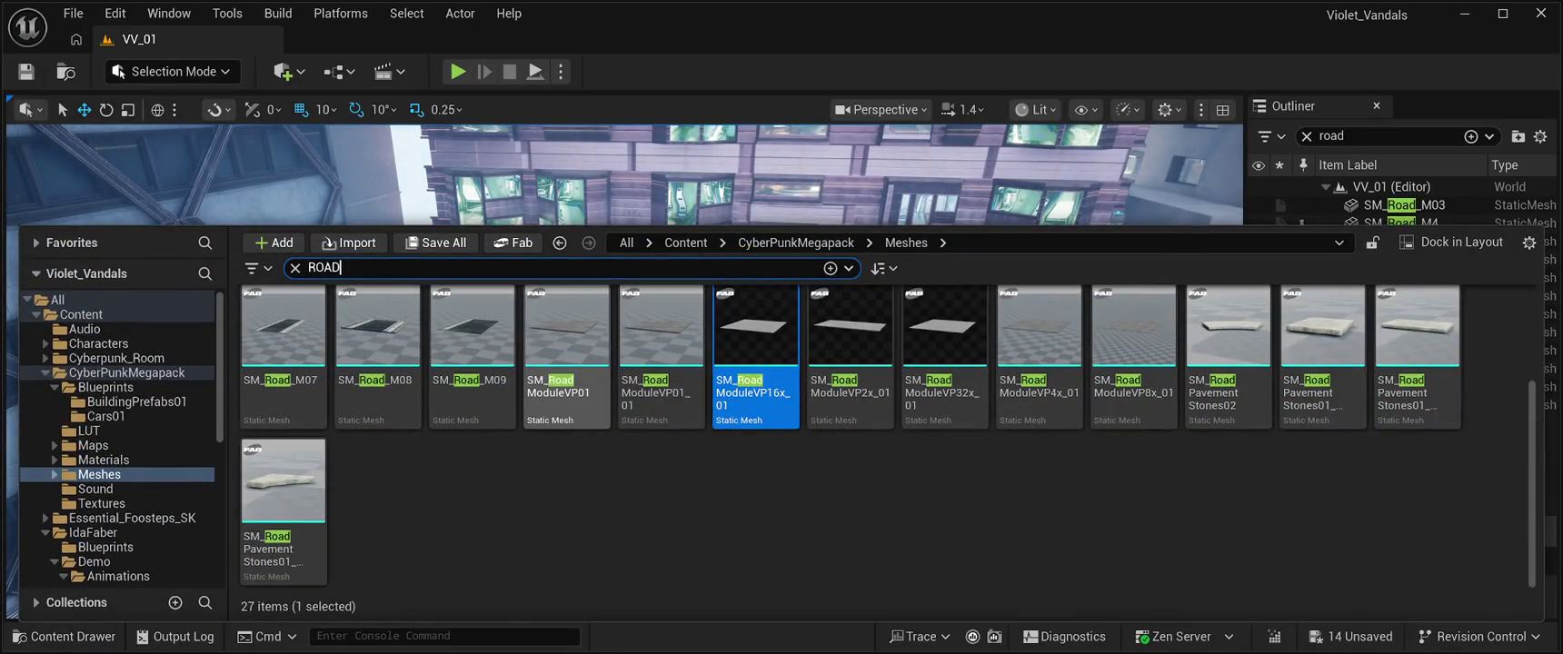
Step: Place an SM_RoadModuleVP32x road slab in the level and set its height to meet the road
mouse_move(945, 327)
mouse_down()
mouse_move(945, 300)
mouse_move(727, 182)
mouse_move(636, 364)
mouse_move(637, 409)
mouse_up()
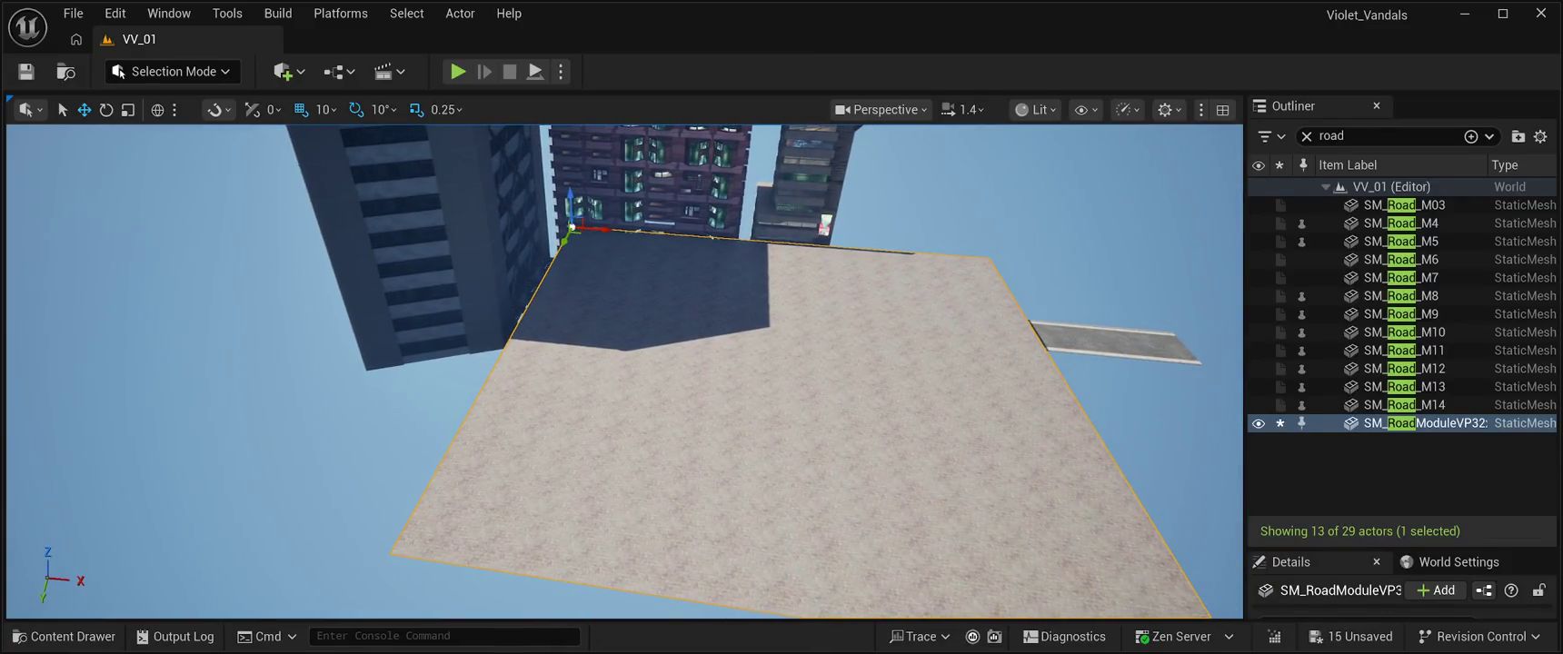
key(End)
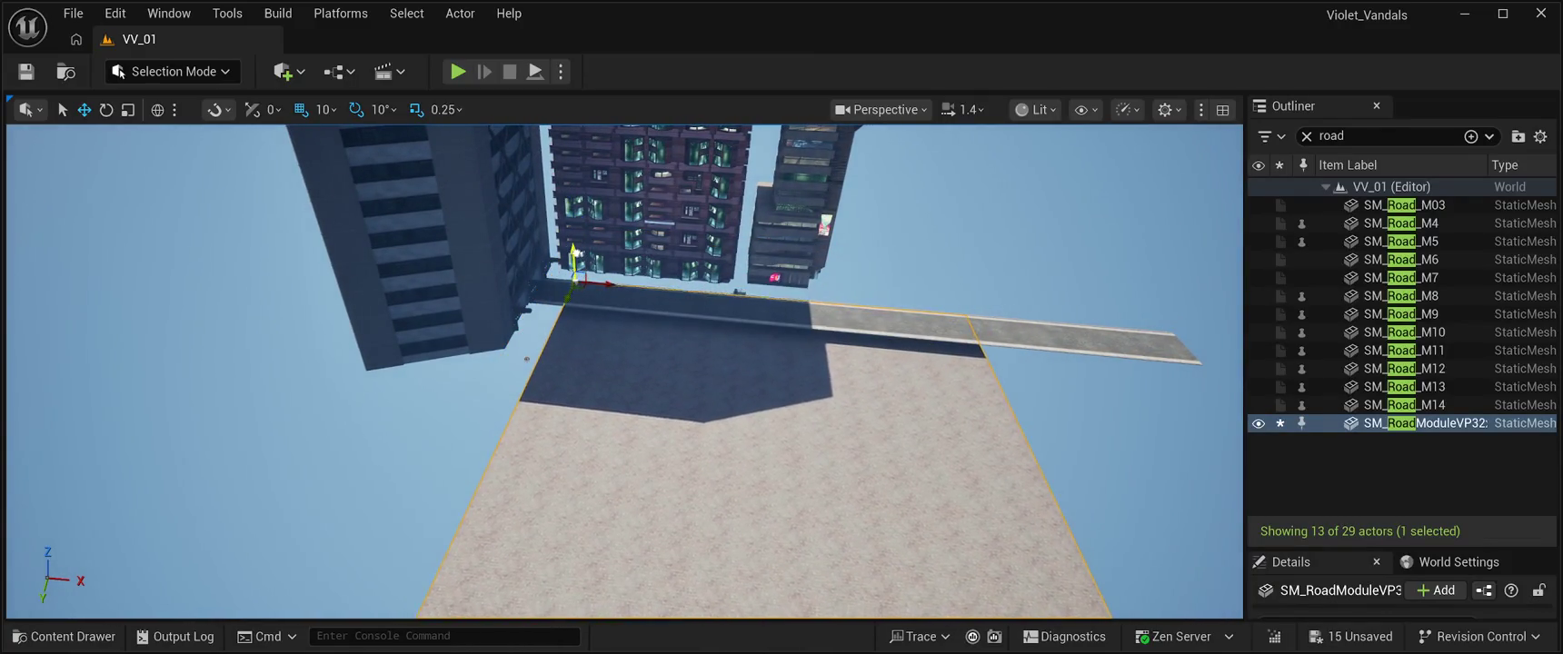
mouse_move(574, 263)
mouse_down()
mouse_move(595, 213)
mouse_move(658, 162)
mouse_up()
scroll(658, 163, up, 6)
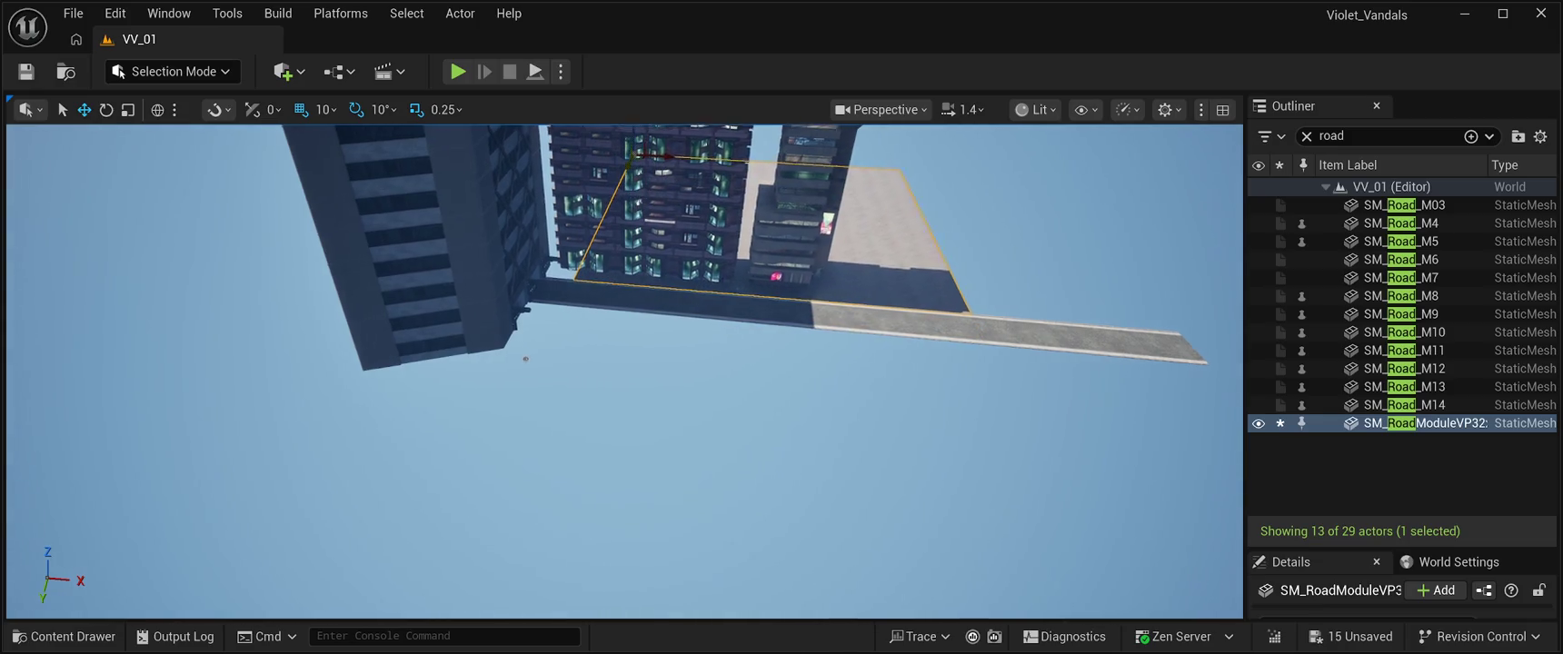
drag(517, 495, 618, 474)
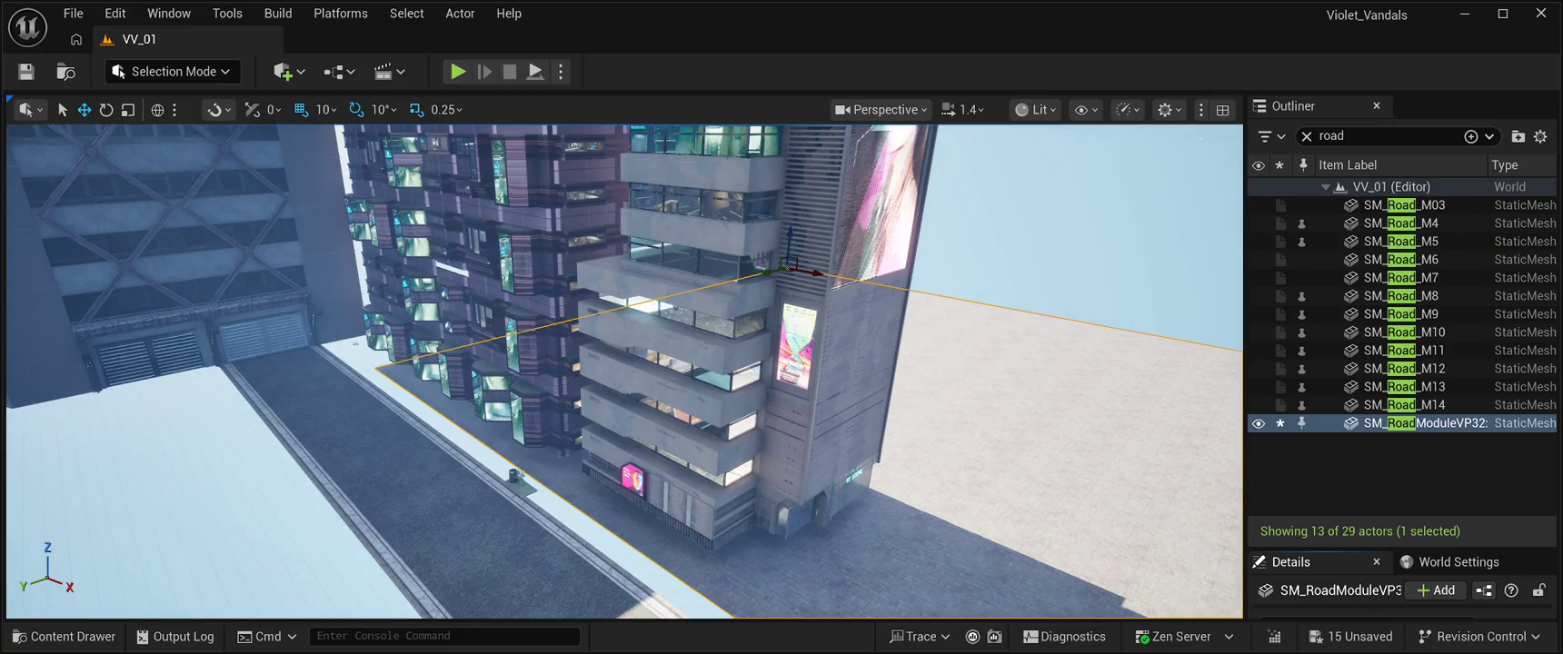
drag(1404, 549, 1404, 221)
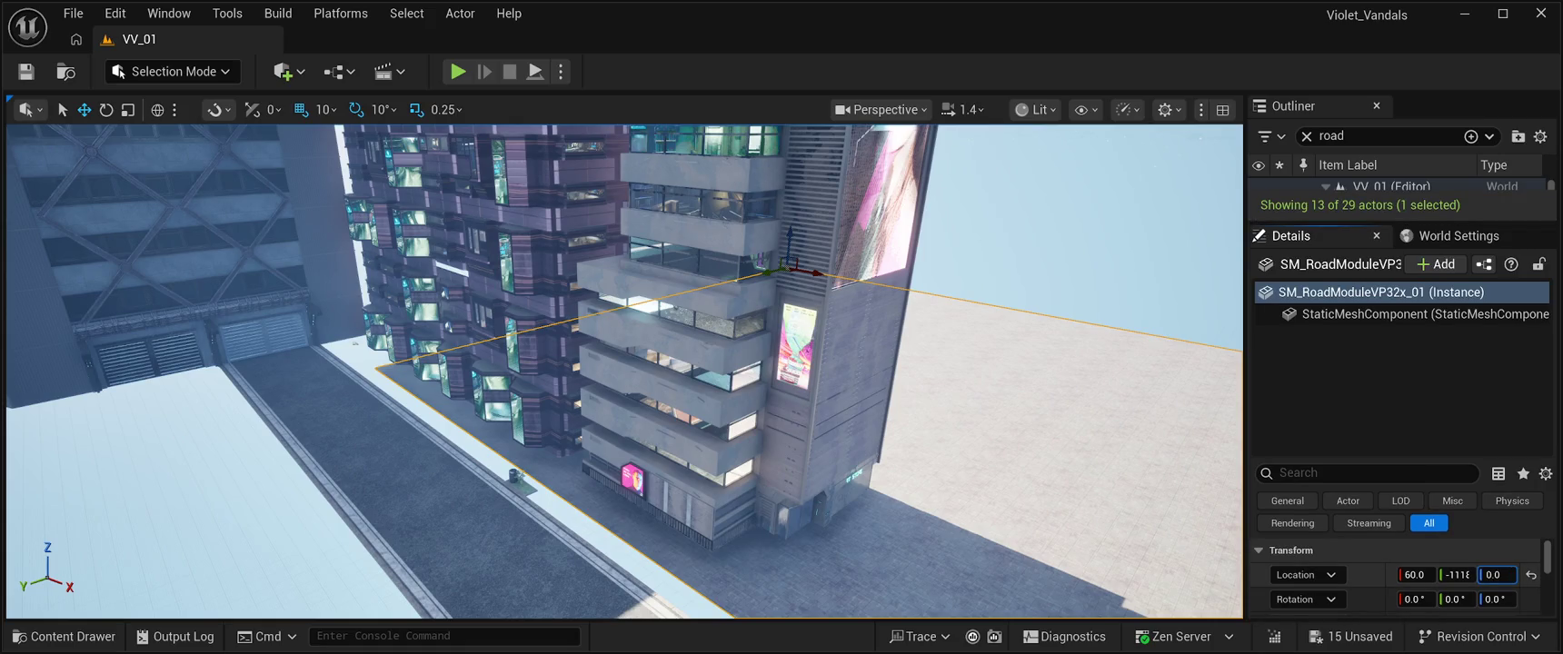
key(Return)
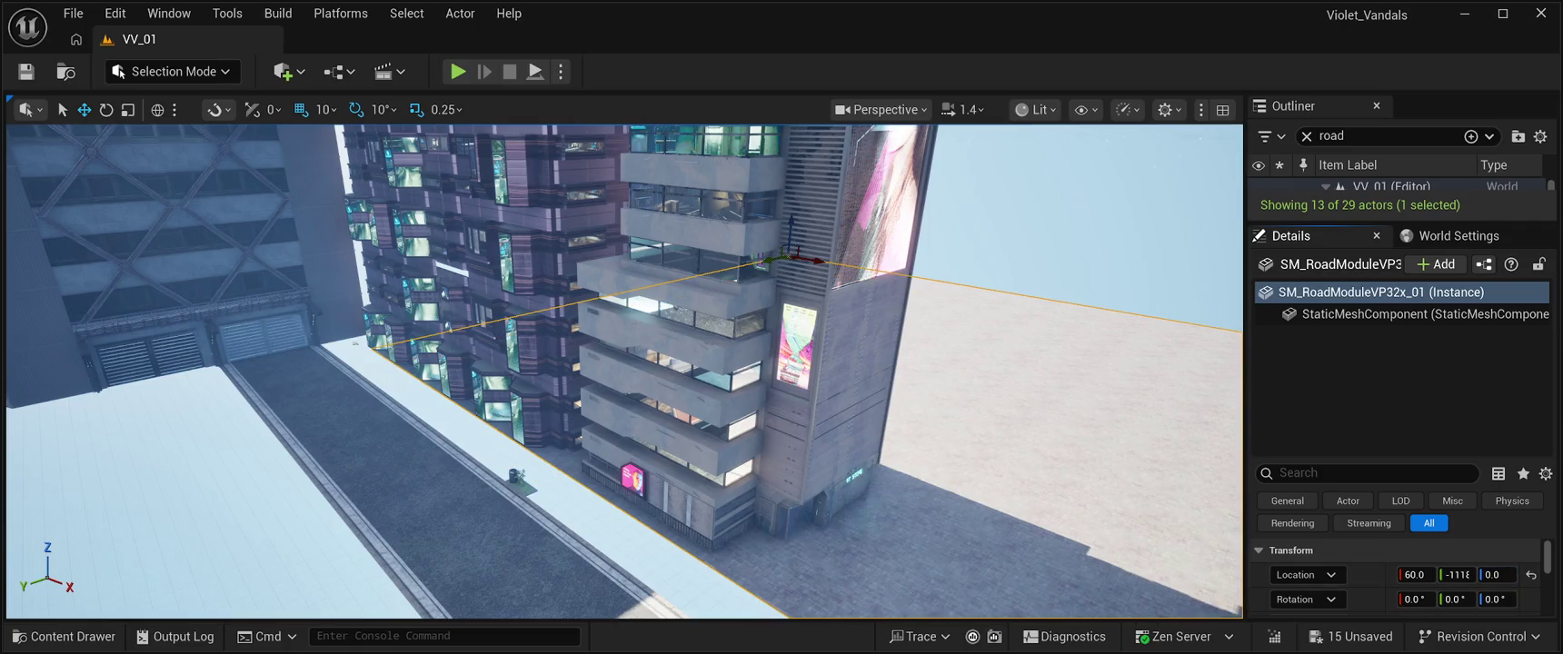
Step: Slide the slab to Y about -1081, then along X, settling the road module at X 5380
drag(778, 260, 758, 263)
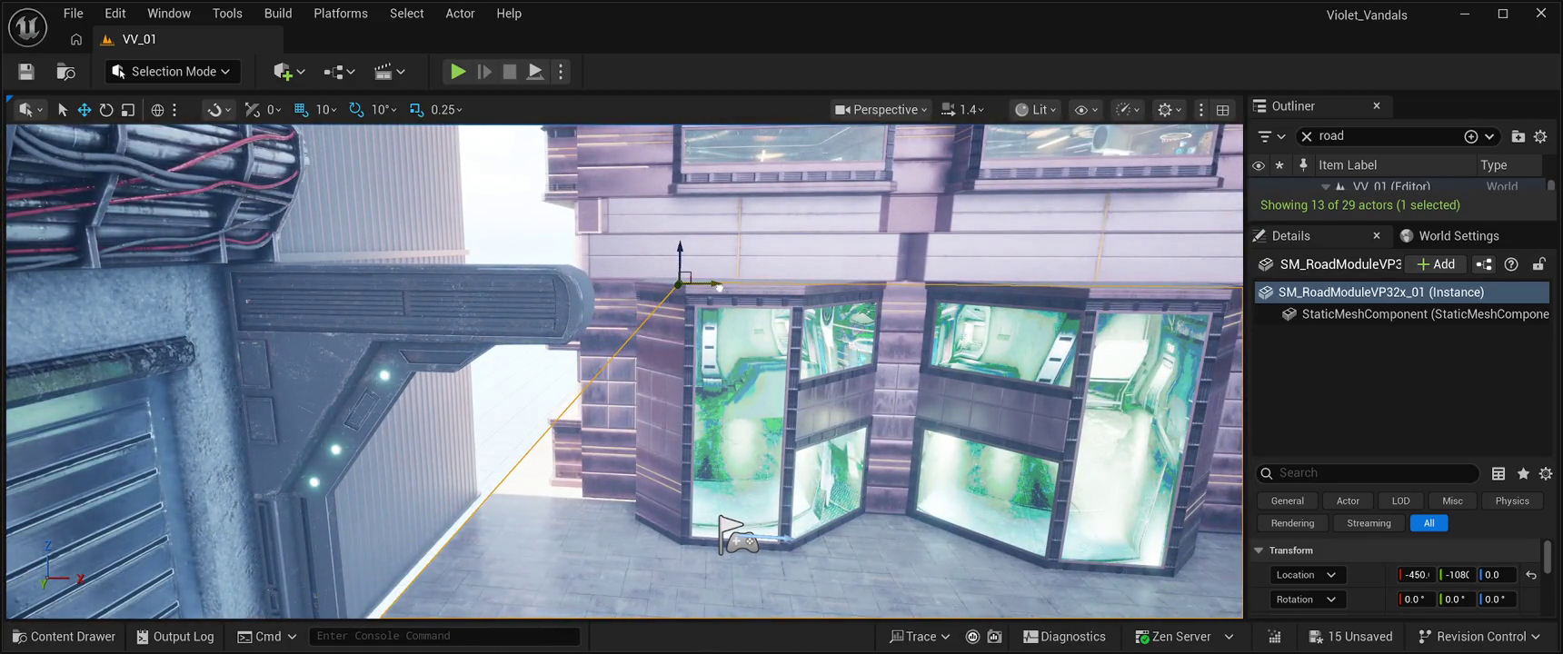
drag(718, 288, 543, 283)
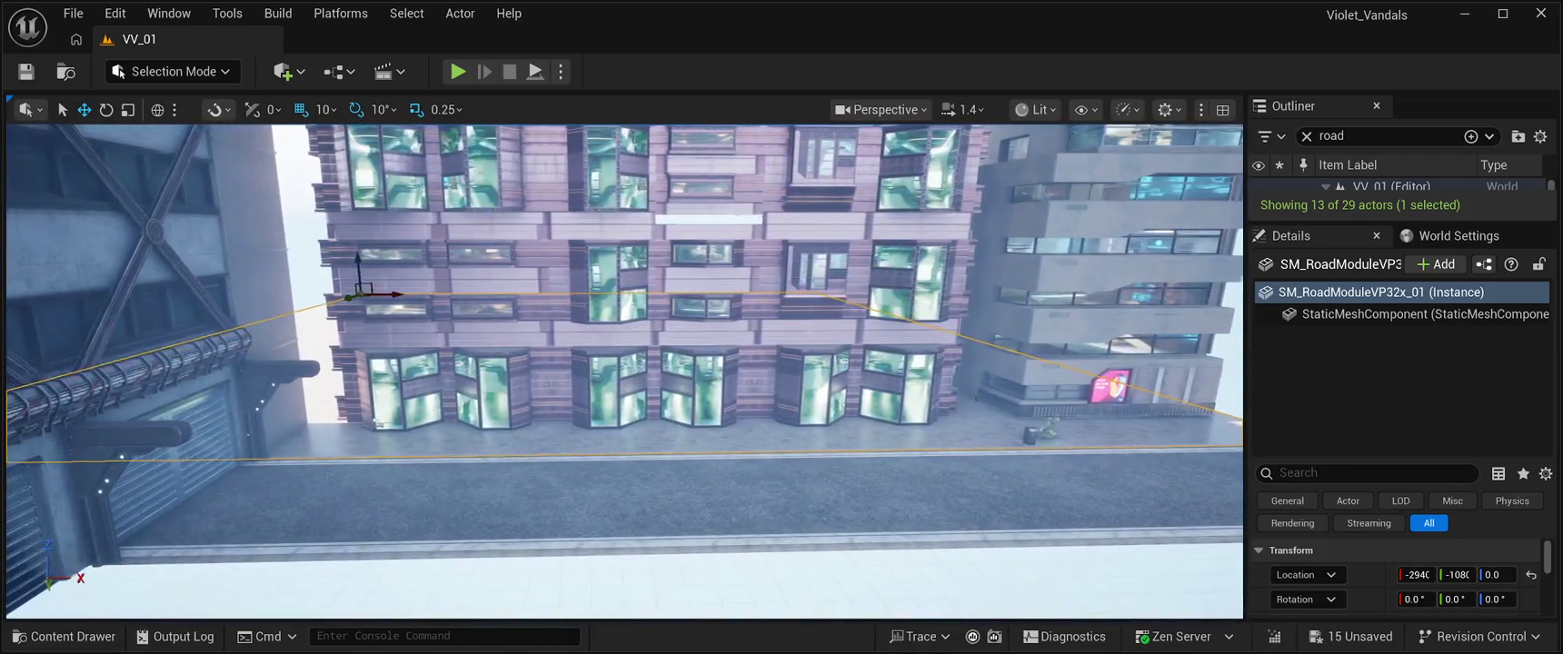
mouse_move(397, 294)
mouse_down()
mouse_move(287, 287)
mouse_move(418, 293)
mouse_up()
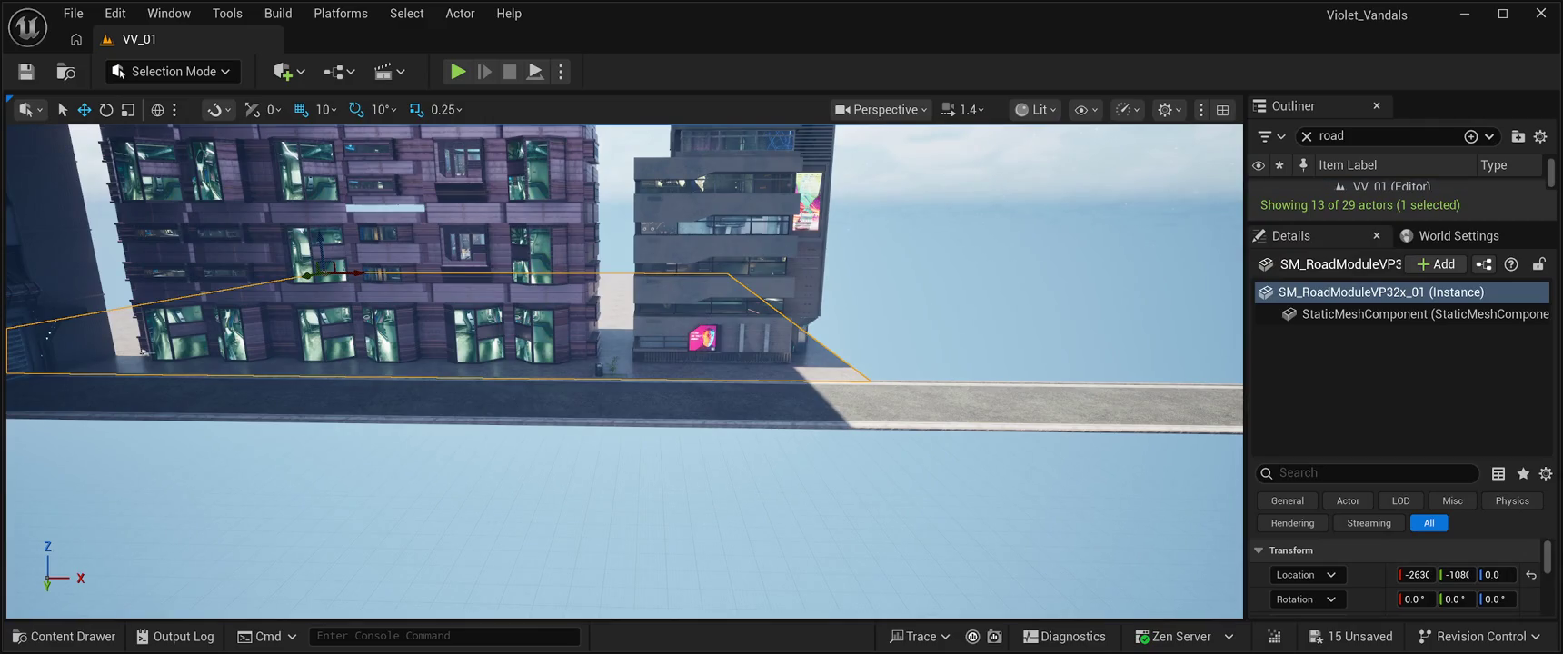
drag(355, 273, 783, 274)
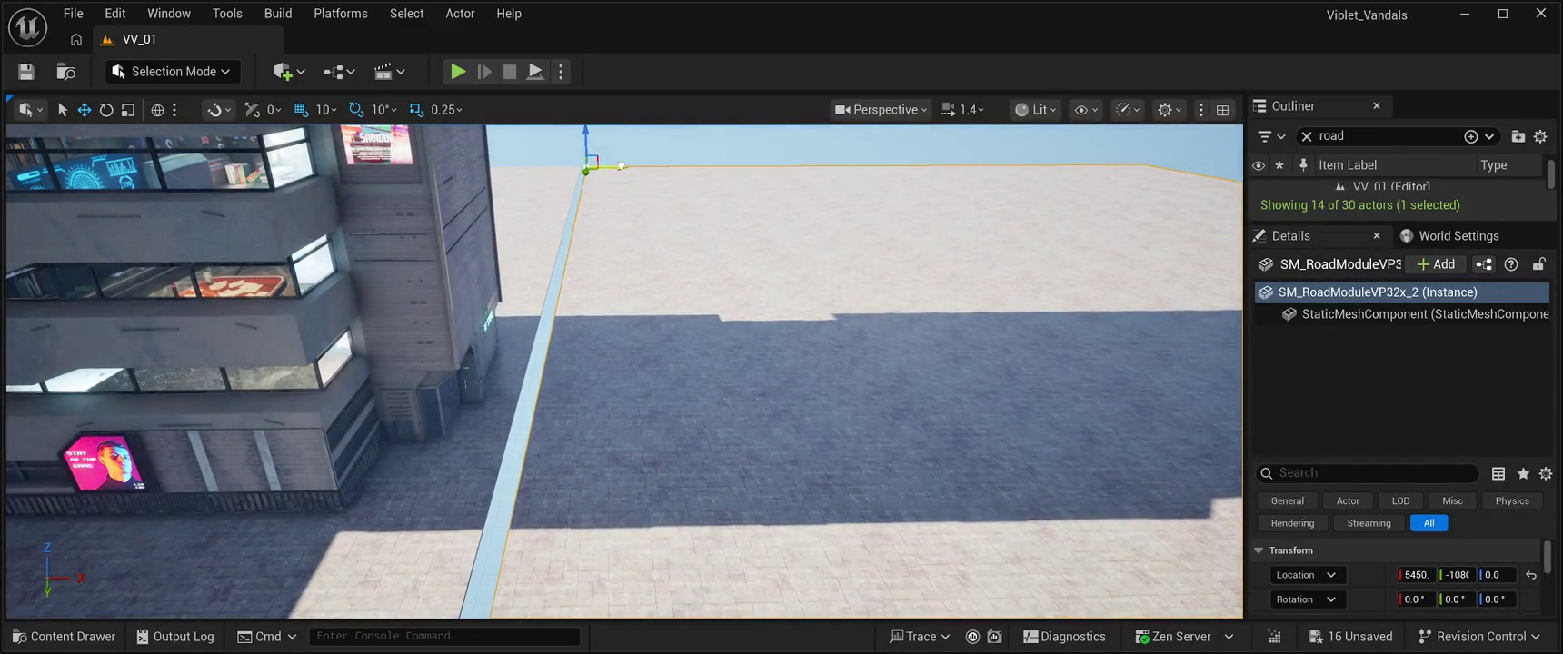
drag(609, 166, 614, 165)
click(618, 145)
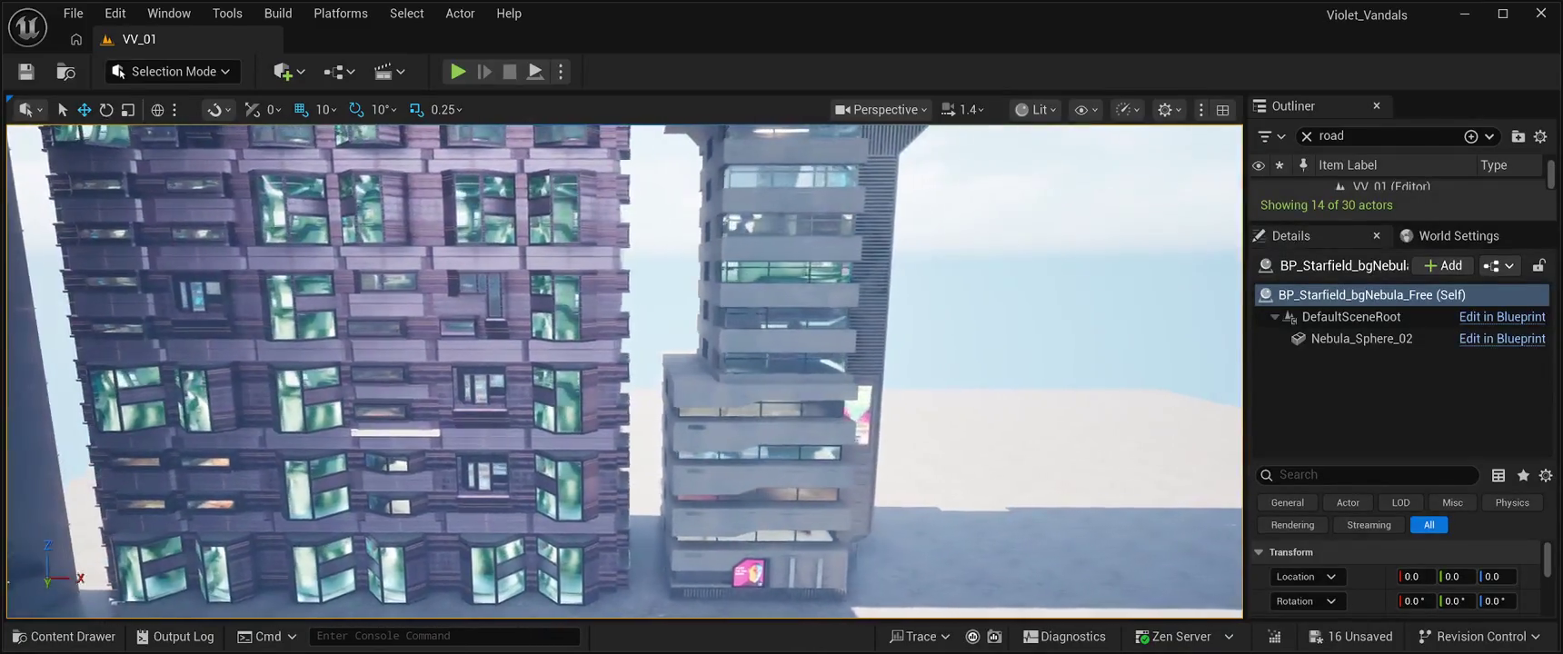
Step: Browse the Content Drawer to CyberPunkMegapack/Blueprints/BuildingPrefabs01
click(64, 636)
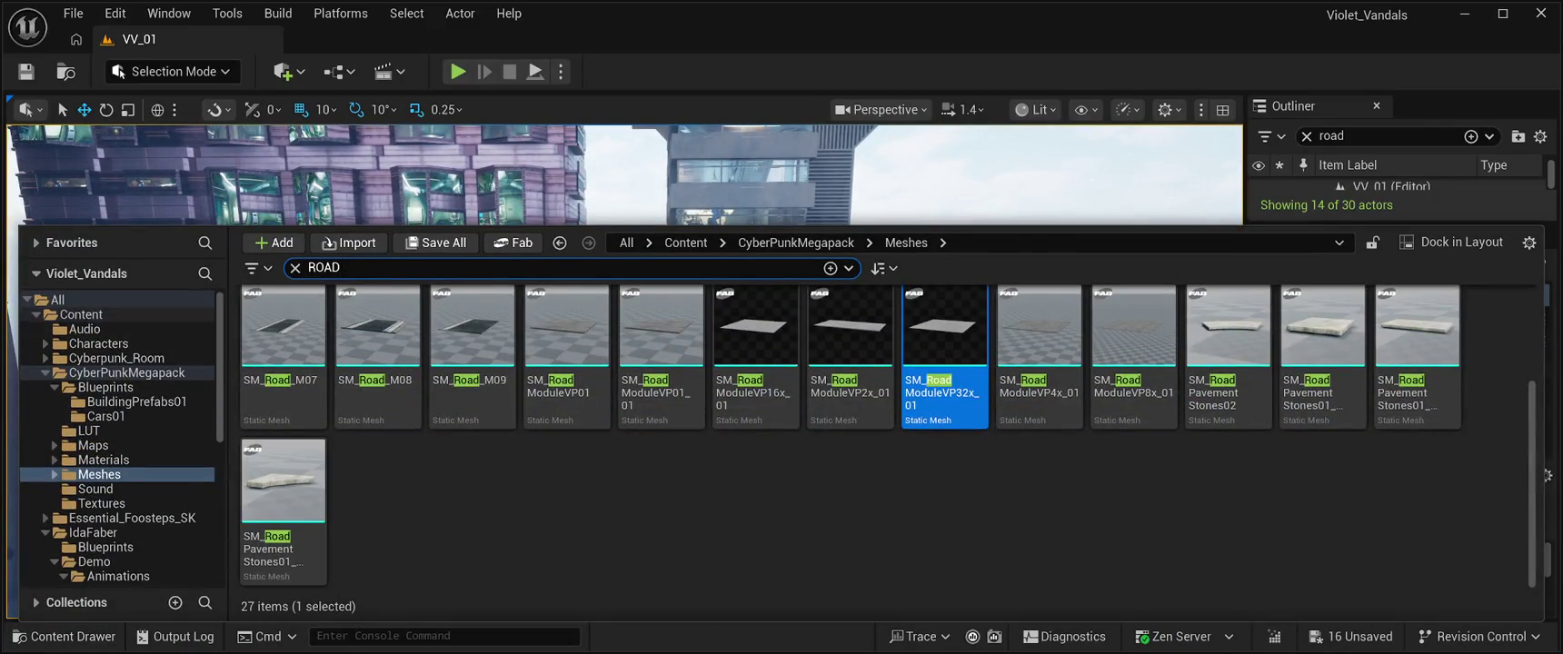
click(106, 387)
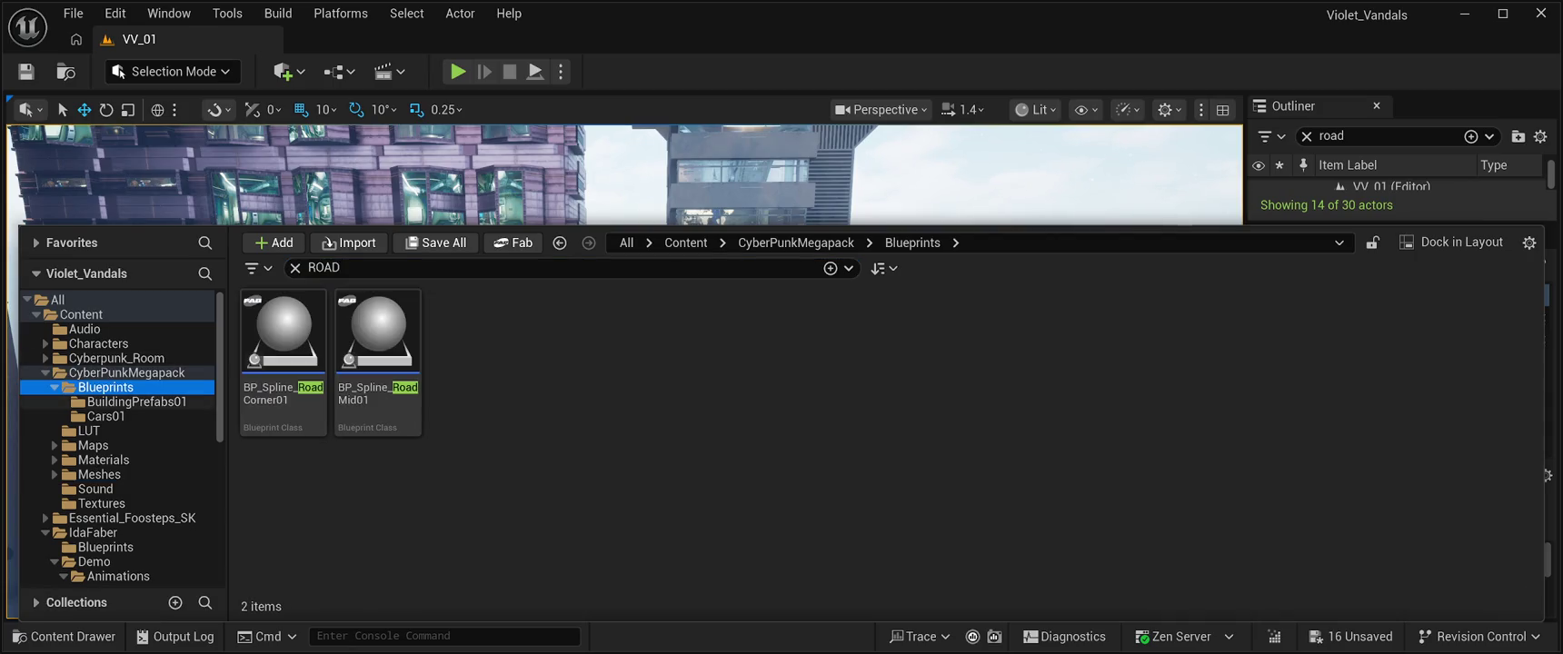
click(137, 401)
click(106, 387)
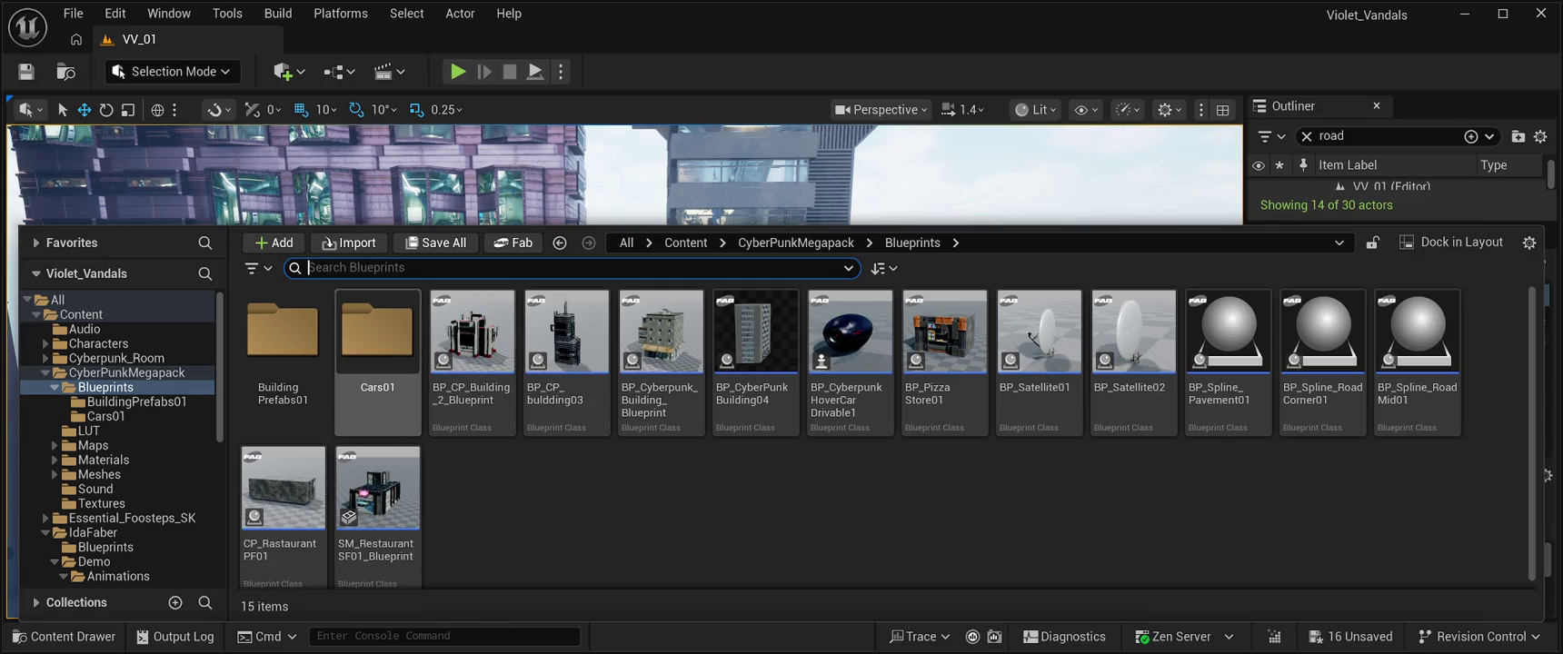
double_click(282, 332)
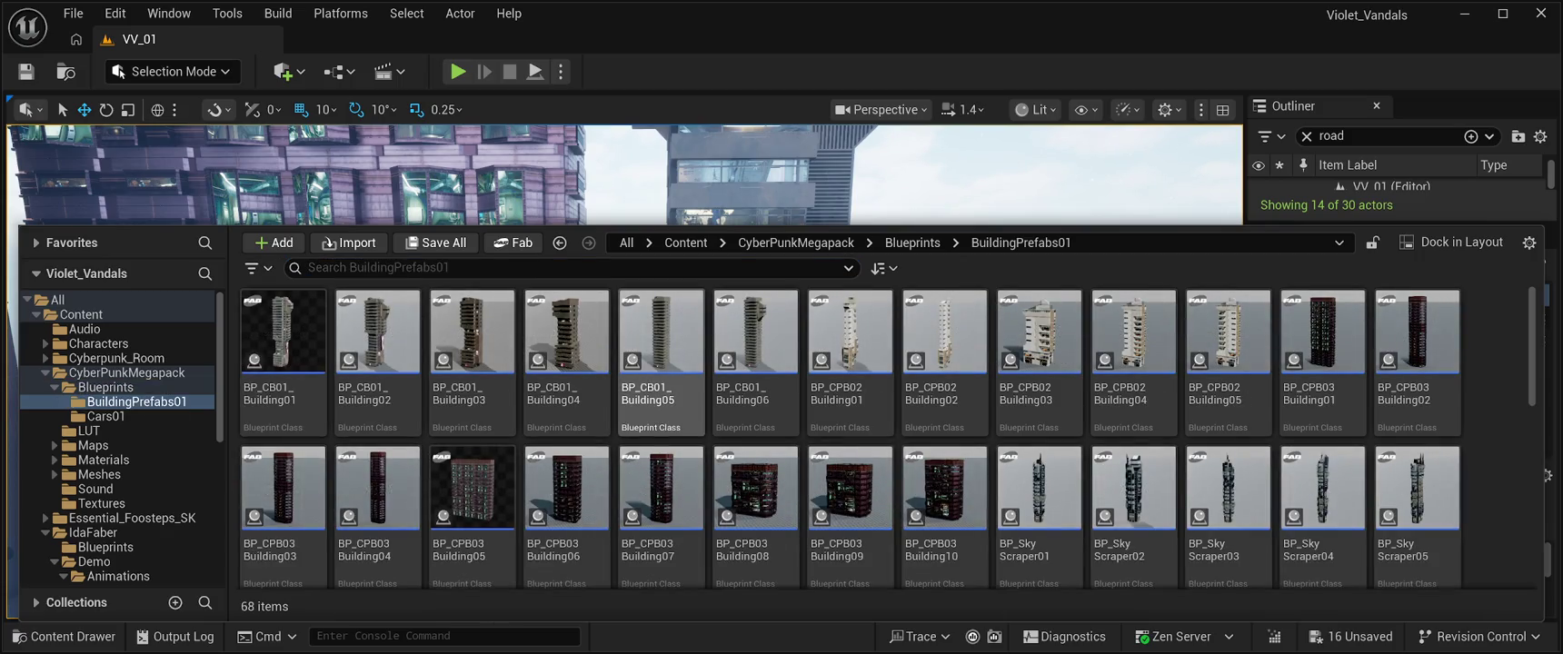
scroll(945, 518, down, 2)
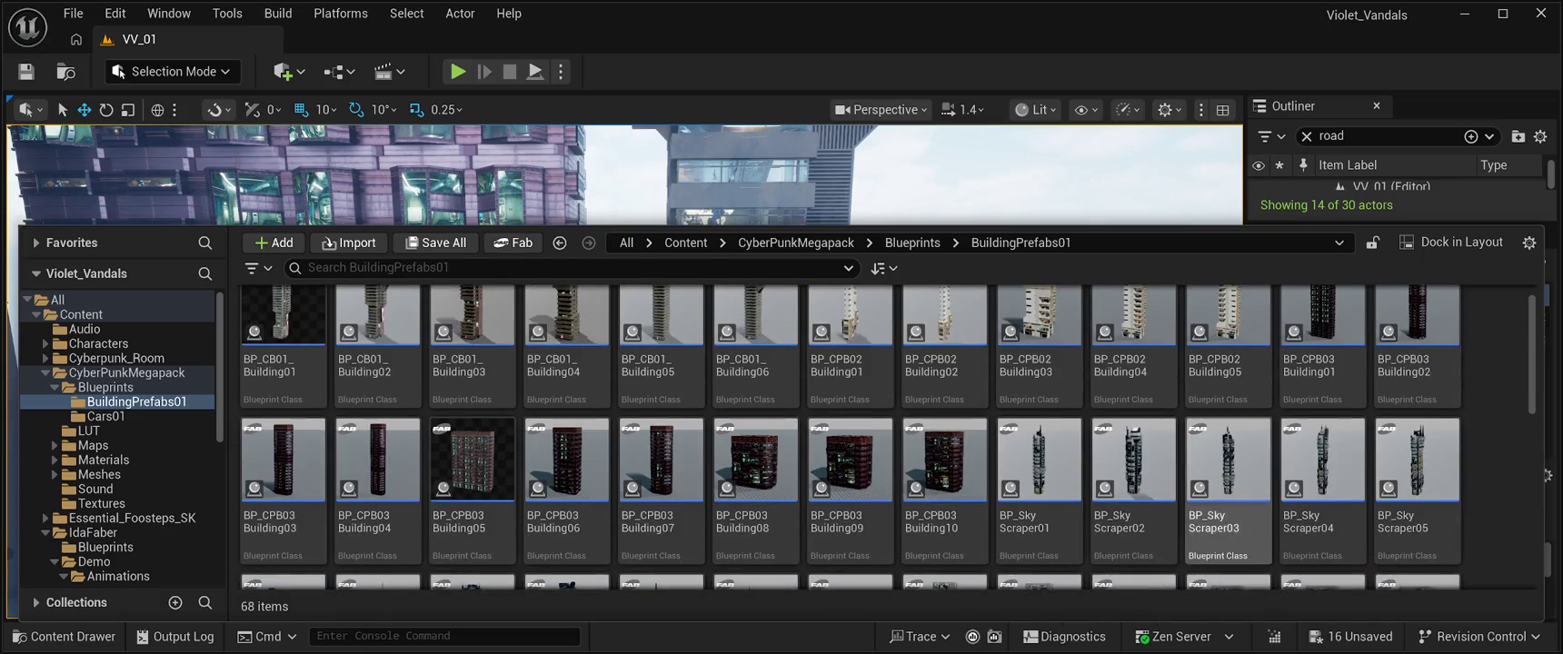
scroll(1227, 491, up, 2)
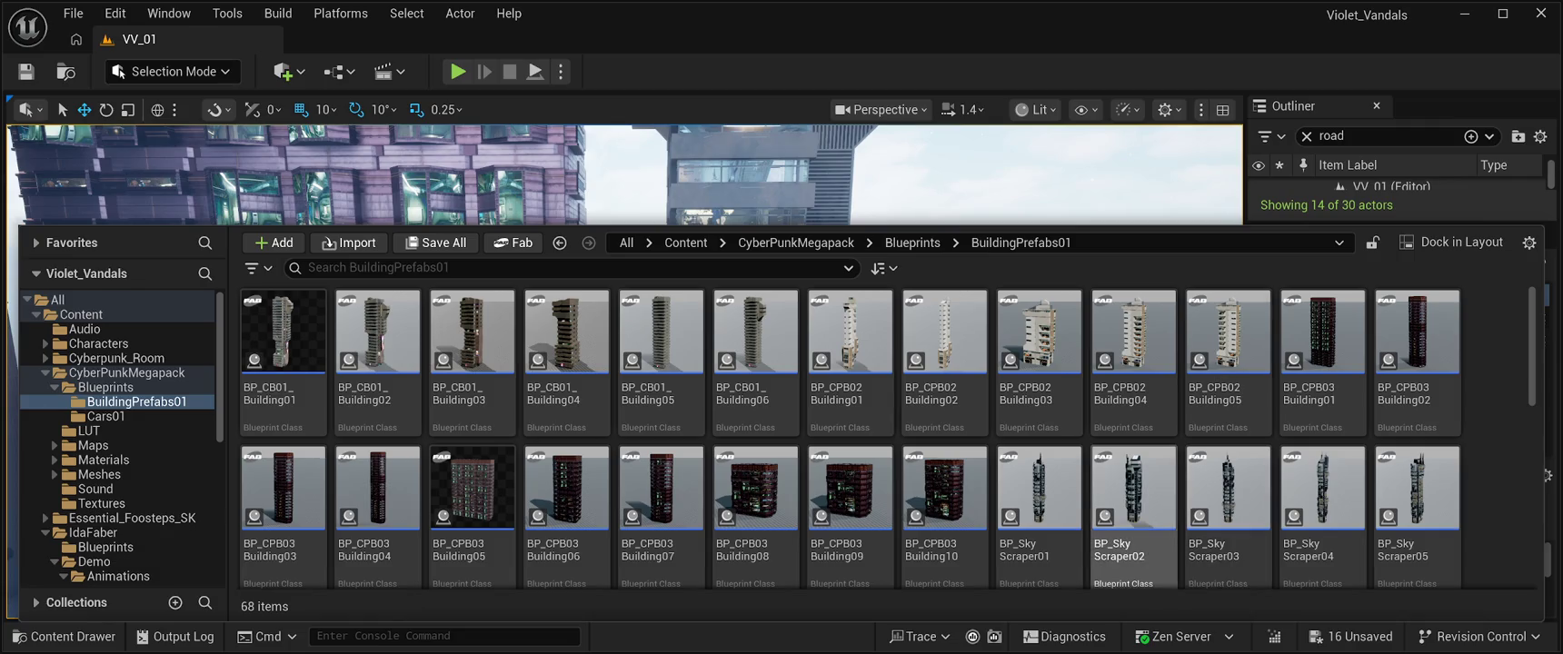
scroll(1133, 459, down, 2)
Step: Drag BP_SkyScraper06 into the level and move it along Y toward the street
click(282, 508)
mouse_move(282, 509)
mouse_down()
mouse_move(508, 363)
mouse_move(590, 381)
mouse_move(600, 346)
mouse_move(582, 328)
mouse_move(618, 418)
mouse_up()
mouse_move(655, 252)
mouse_down()
mouse_move(611, 237)
mouse_move(600, 282)
mouse_move(668, 282)
mouse_up()
drag(480, 525, 258, 577)
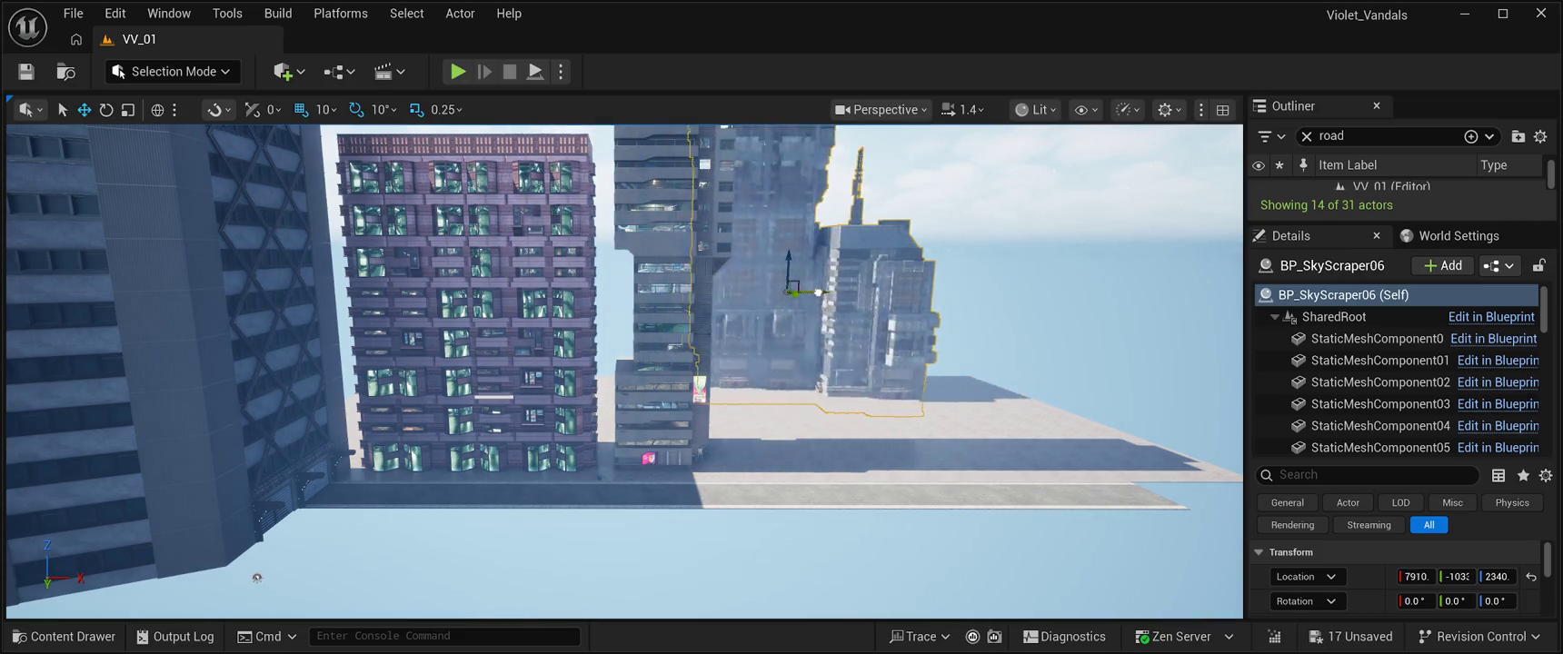
Step: Adjust BP_SkyScraper06 along Y and X and raise it to Z 2750
drag(808, 294, 823, 315)
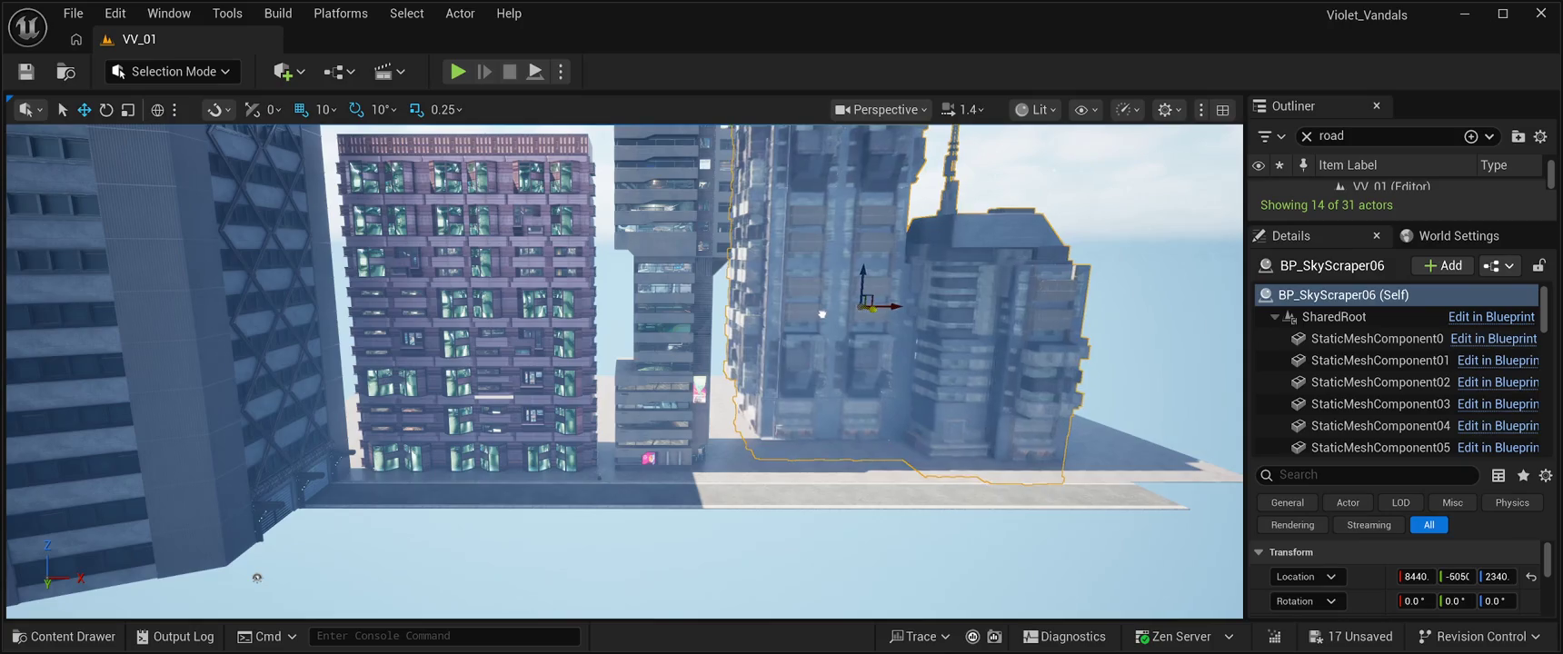
drag(257, 577, 257, 495)
drag(682, 286, 711, 291)
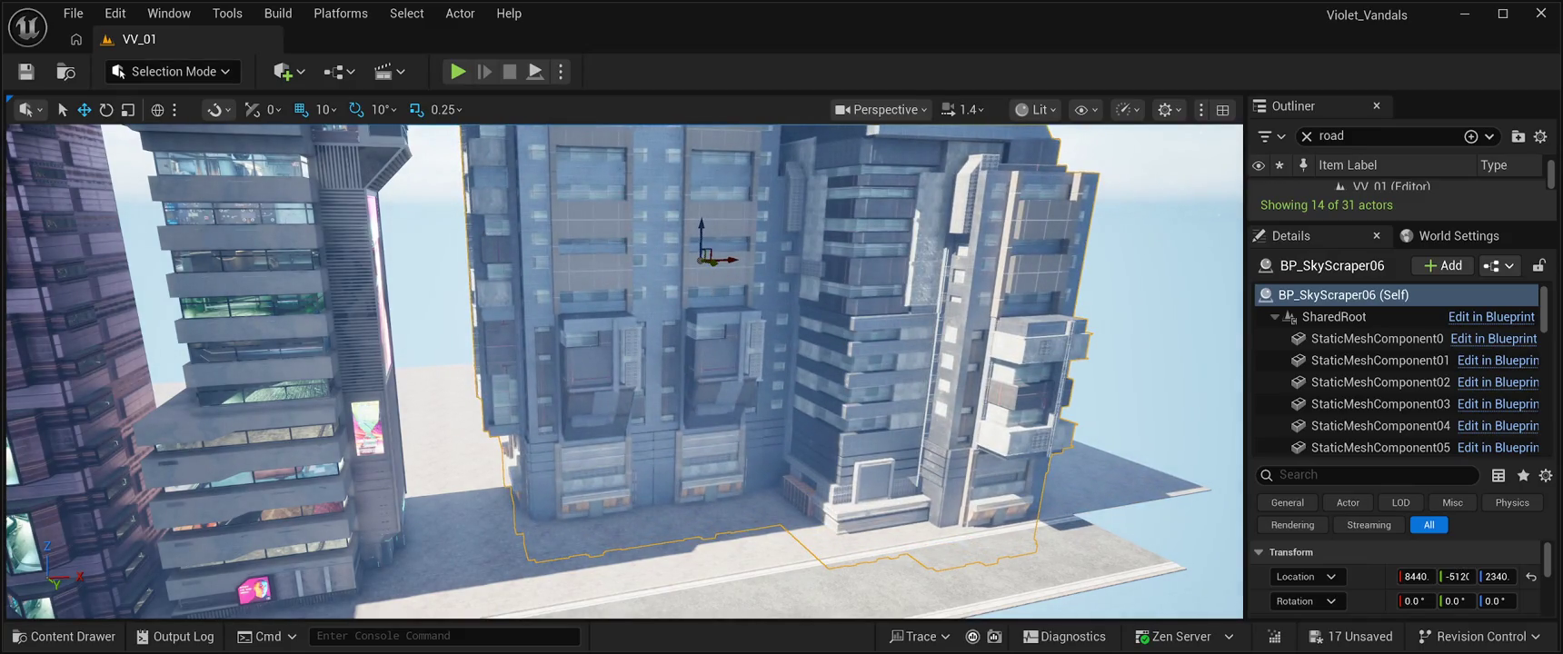
mouse_move(702, 229)
mouse_down()
mouse_move(717, 154)
mouse_move(717, 191)
mouse_move(691, 191)
mouse_up()
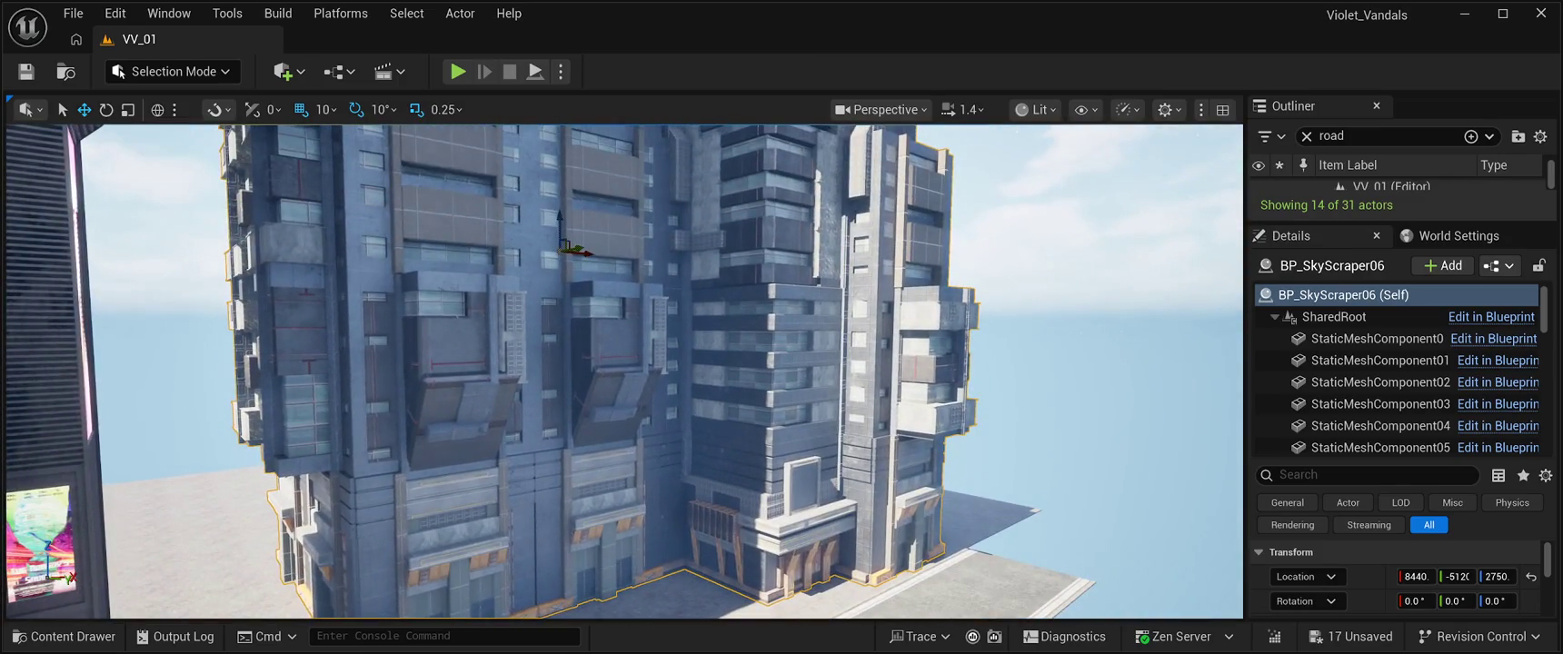
mouse_move(578, 249)
mouse_down()
mouse_move(536, 245)
mouse_move(709, 143)
mouse_move(686, 149)
mouse_up()
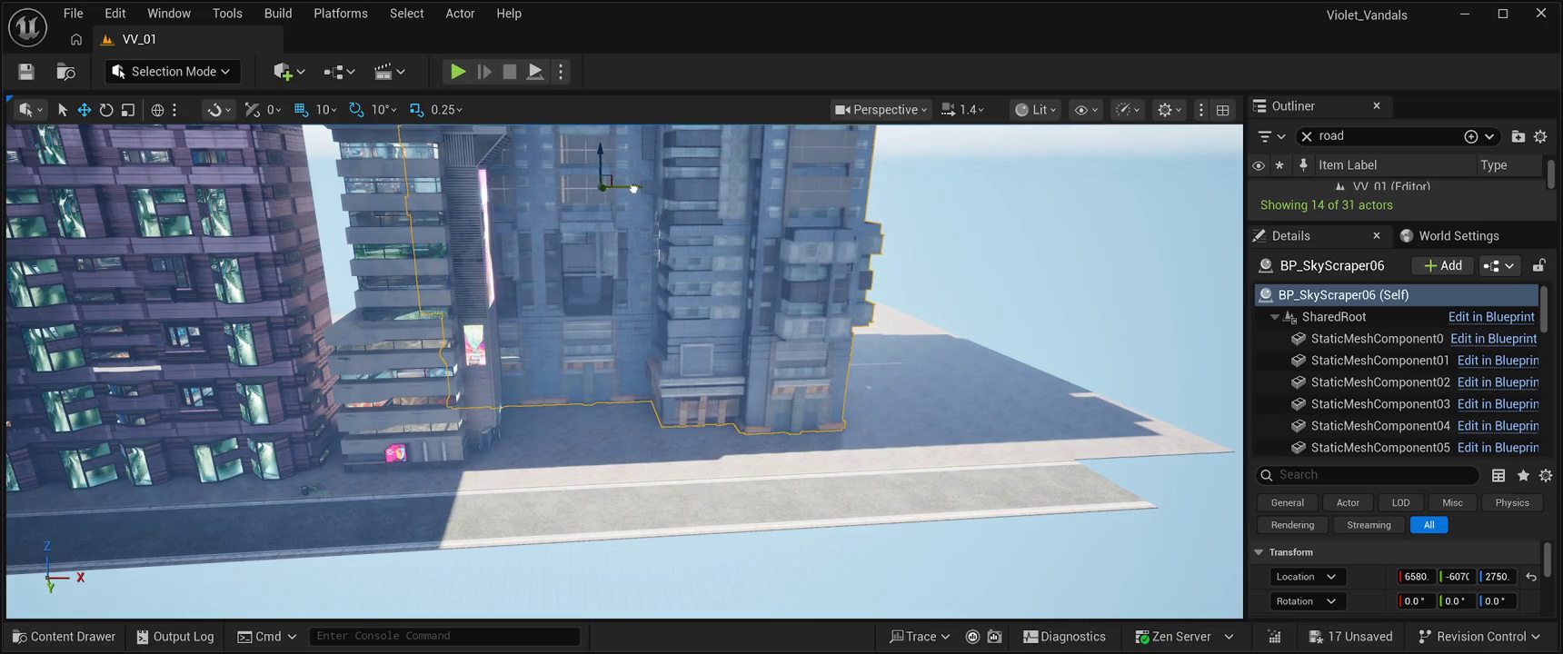
drag(633, 188, 597, 186)
Step: Line the skyscraper up beside the building row at about X 8400, further down the street
drag(623, 372, 527, 363)
mouse_move(858, 232)
mouse_down()
mouse_move(769, 251)
mouse_move(783, 250)
mouse_up()
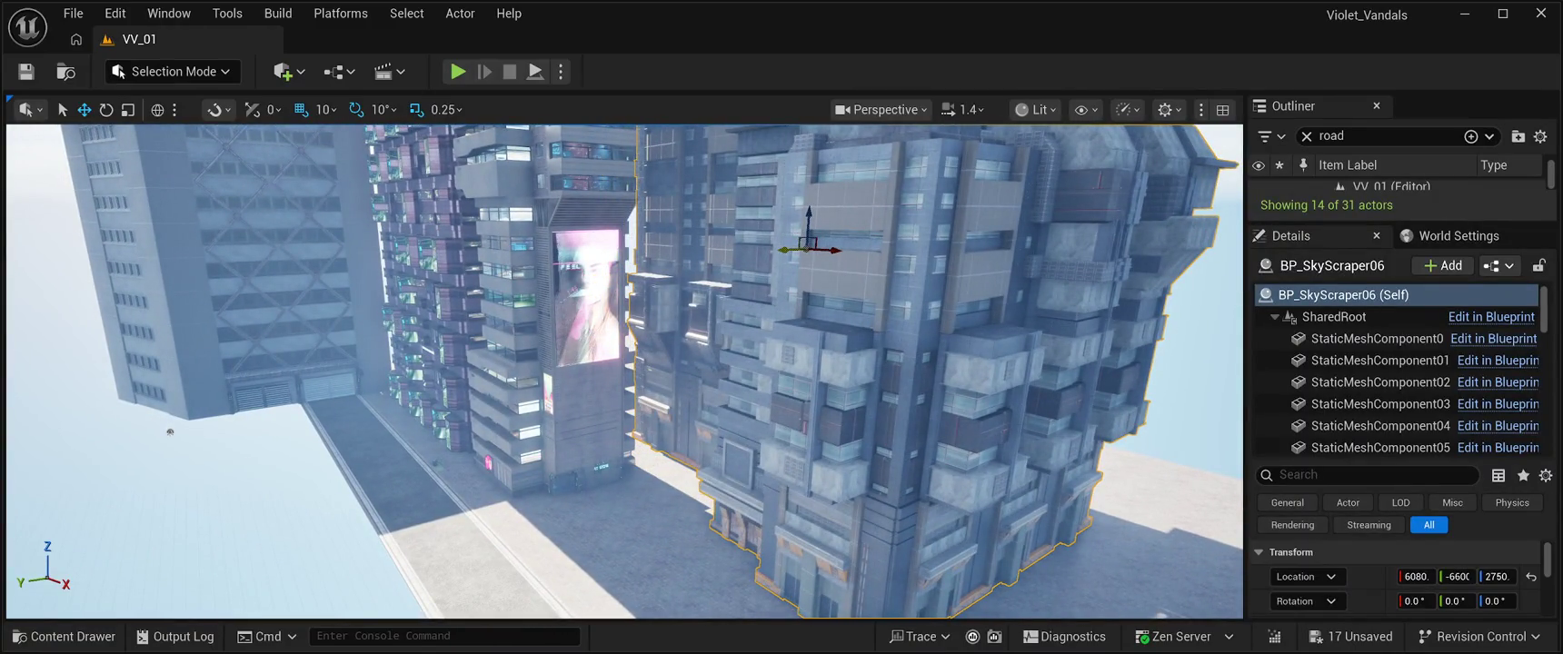
mouse_move(623, 373)
mouse_down()
mouse_move(623, 336)
mouse_move(623, 372)
mouse_up()
drag(671, 333, 793, 336)
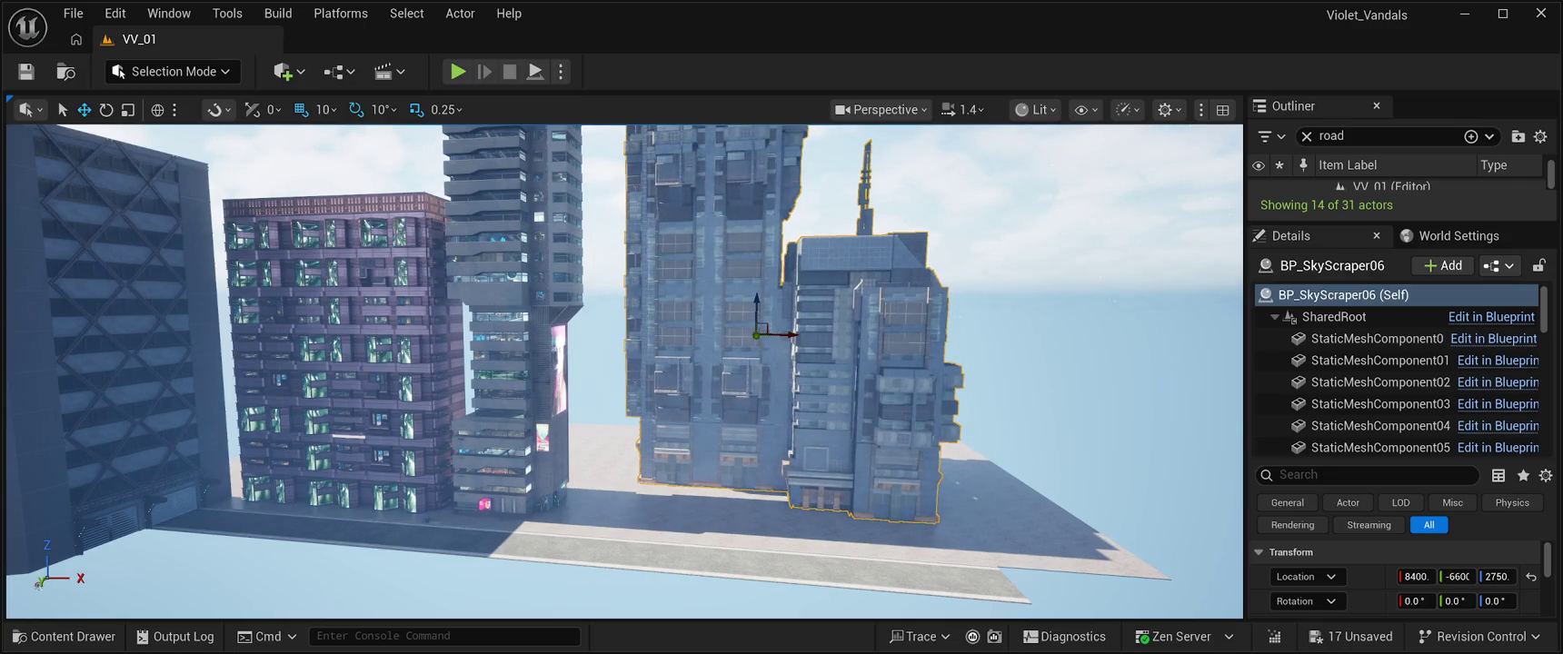
scroll(623, 368, up, 3)
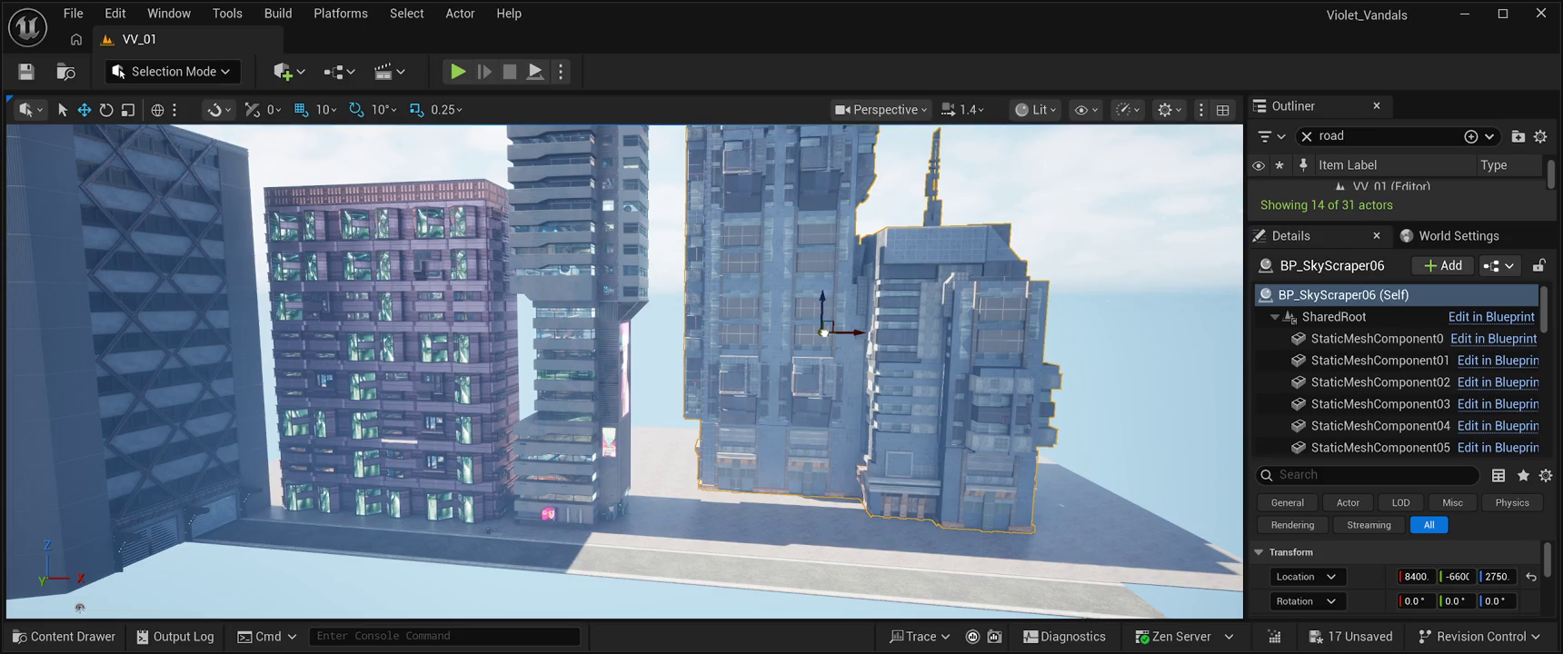
drag(823, 332, 825, 331)
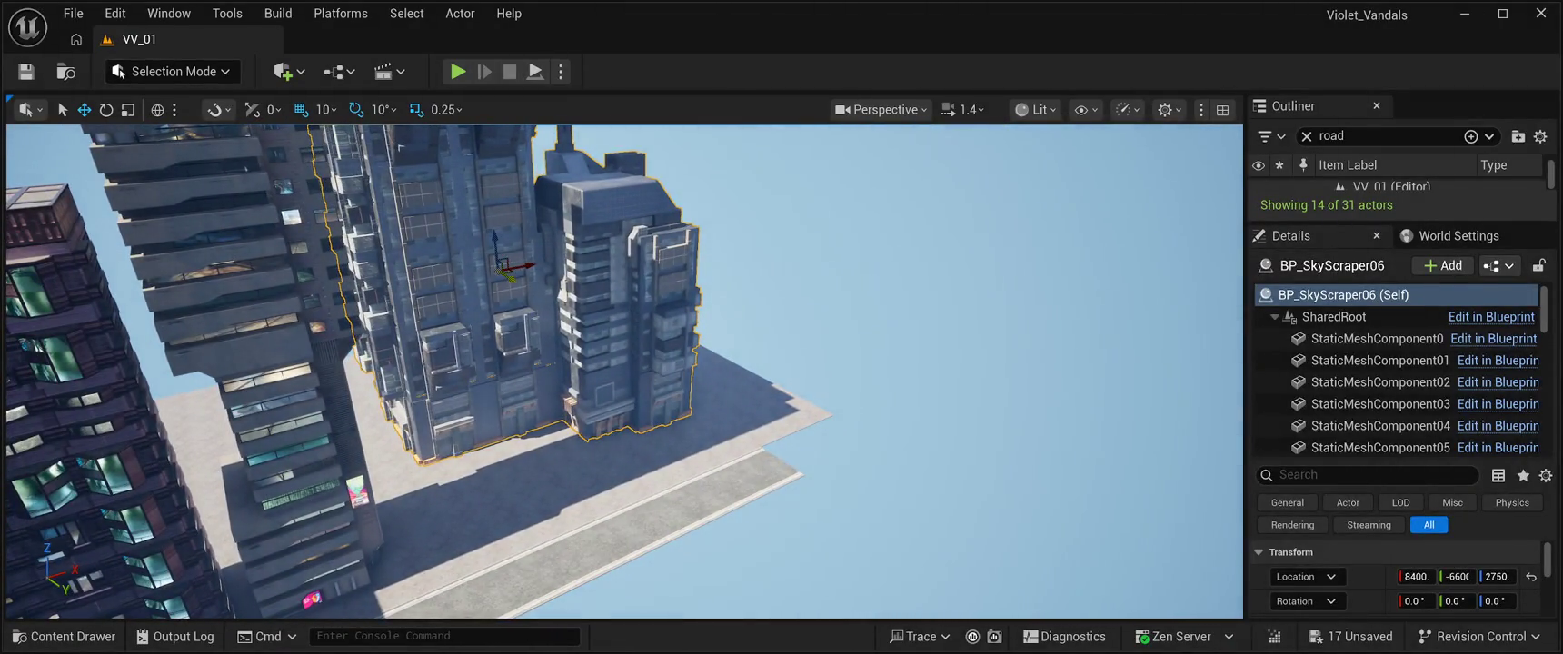
drag(509, 277, 458, 263)
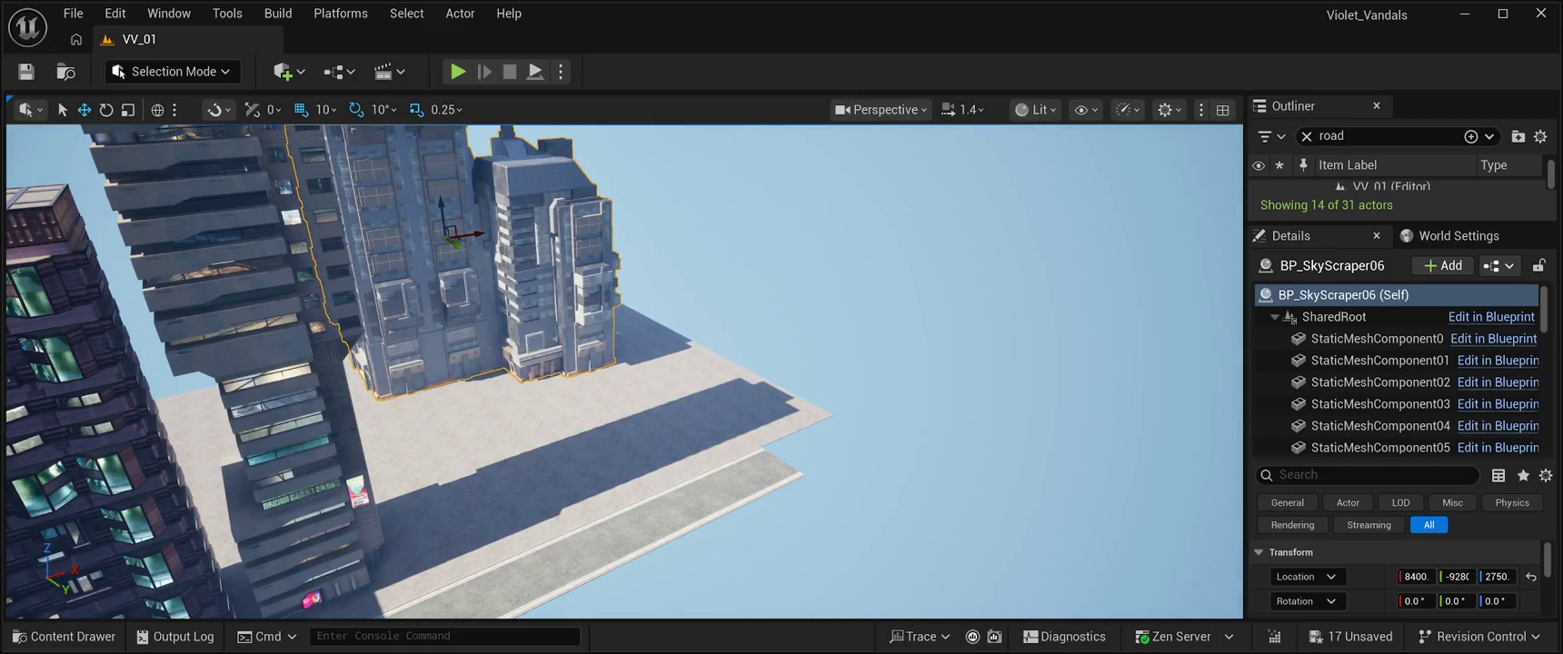
key(ctrl+space)
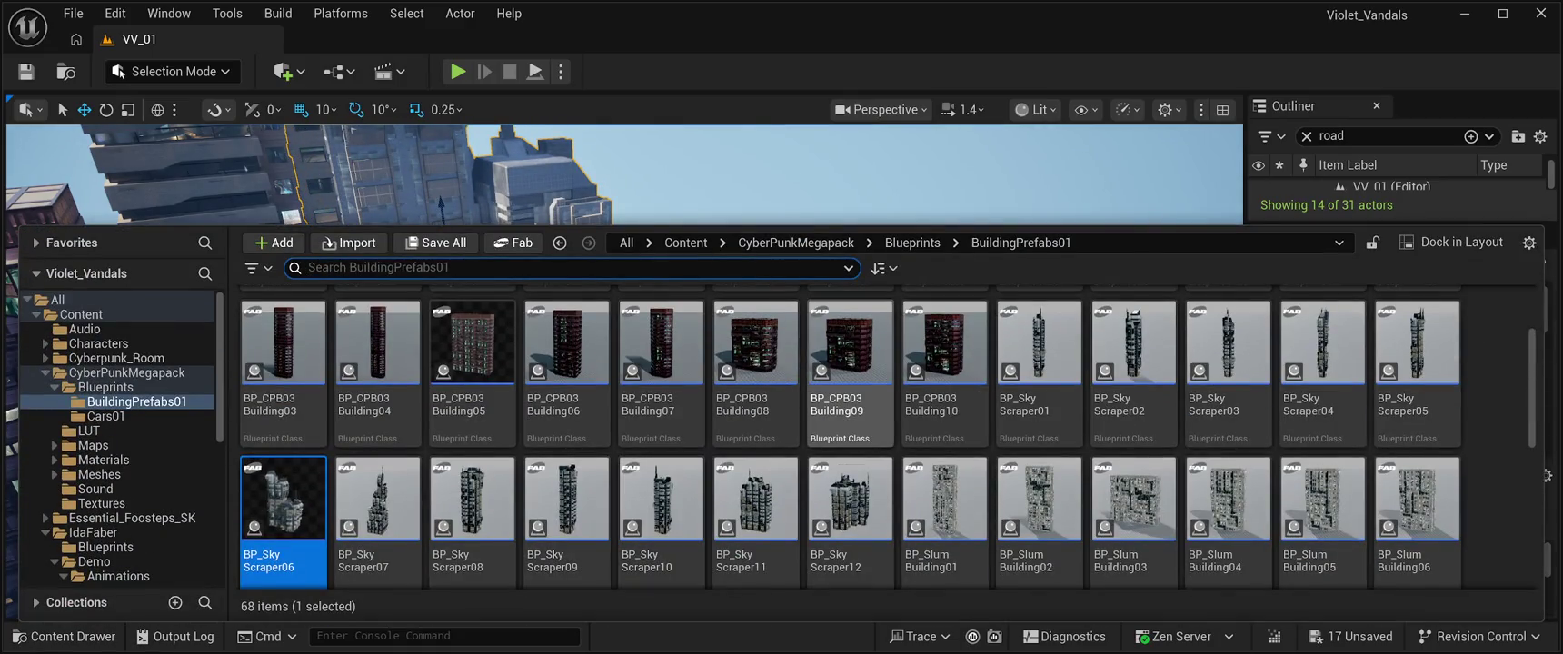
Step: Rotate BP_CyberPunkBuilding04 90° and move it to about X 7470, Y -3740 by the pavement
scroll(563, 381, up, 2)
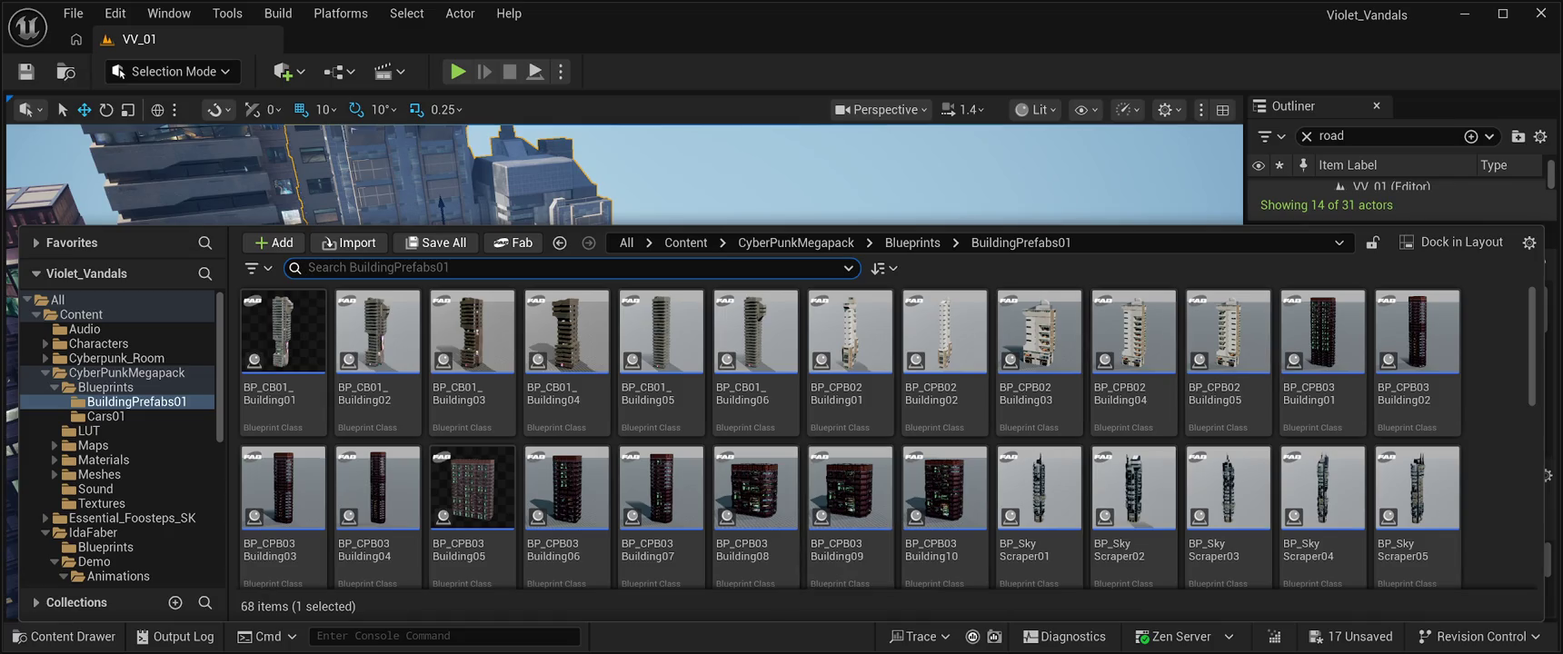
key(ctrl+space)
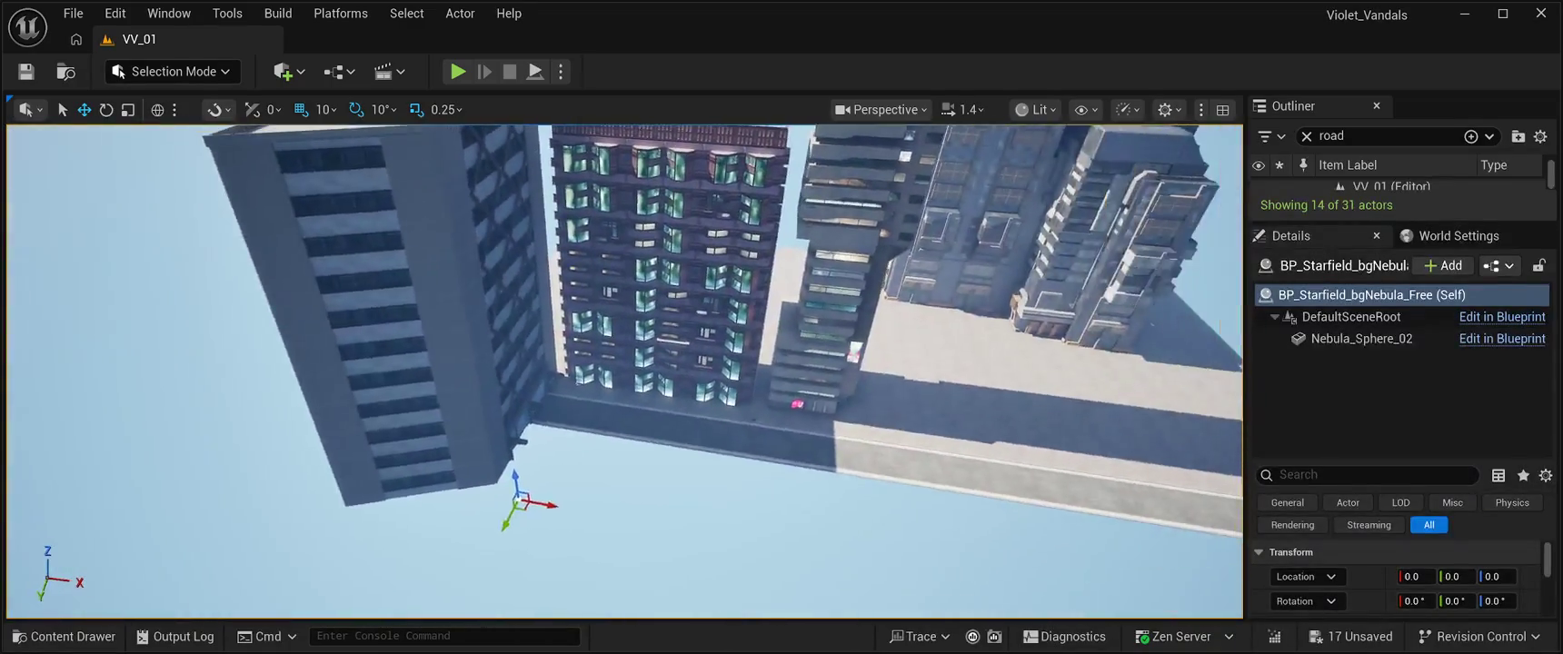
click(500, 488)
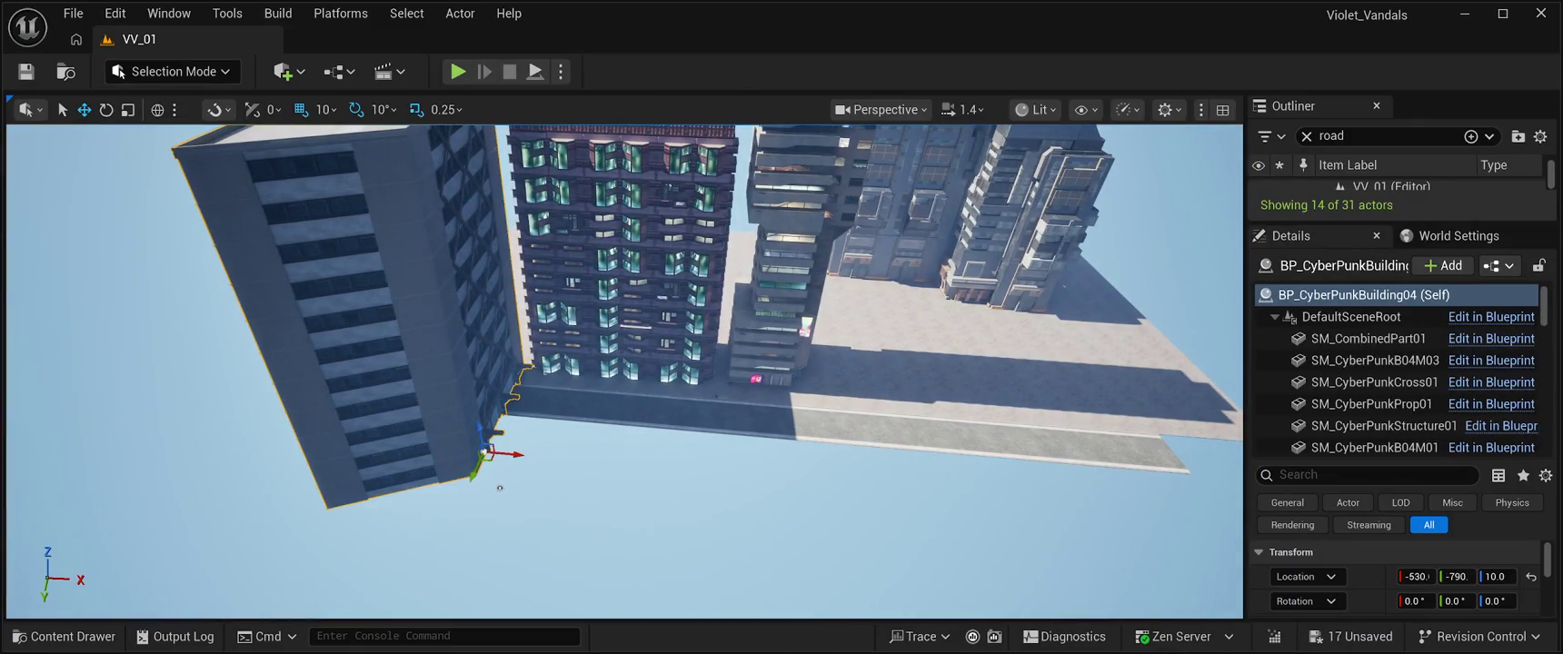
key(e)
mouse_move(500, 488)
mouse_down()
mouse_move(536, 473)
mouse_move(554, 474)
mouse_move(500, 488)
mouse_move(935, 516)
mouse_move(1054, 504)
mouse_move(995, 414)
mouse_move(1009, 392)
mouse_move(496, 459)
mouse_move(485, 378)
mouse_move(477, 541)
mouse_up()
key(w)
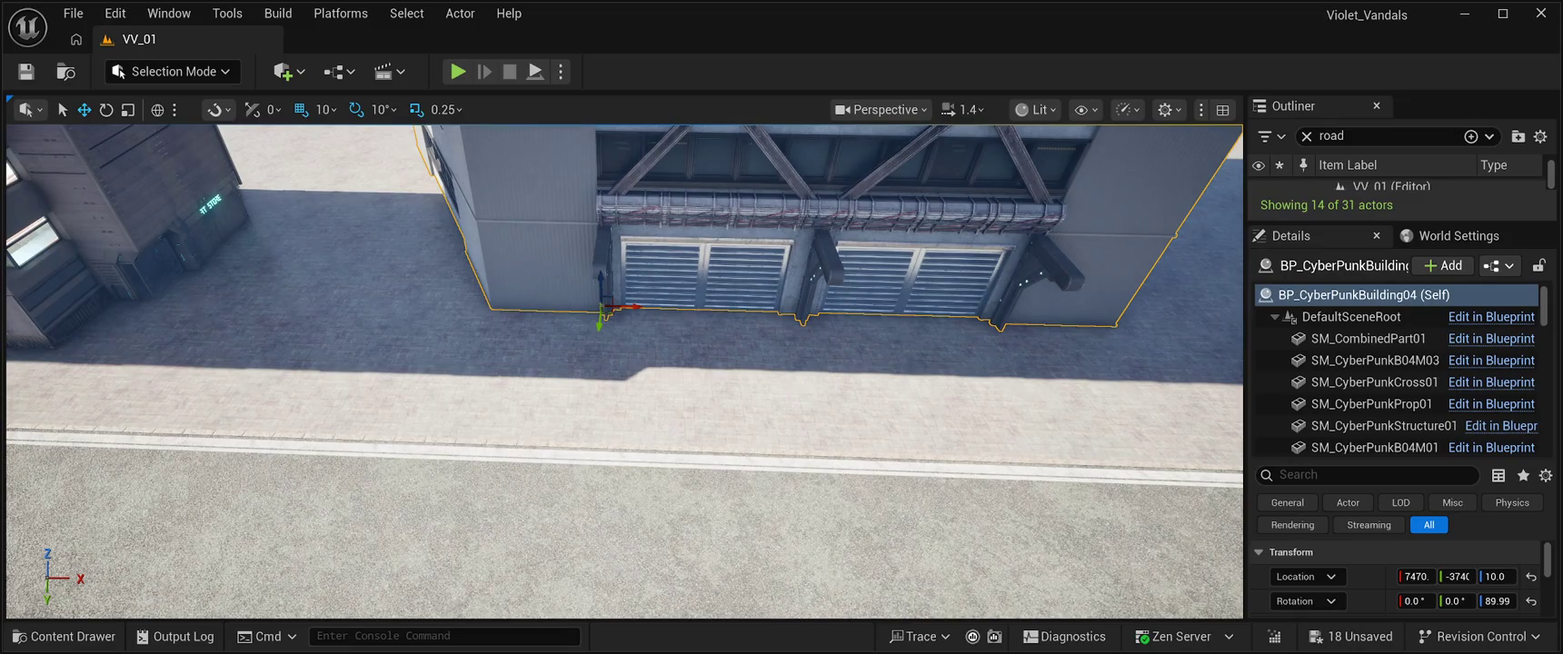
click(63, 636)
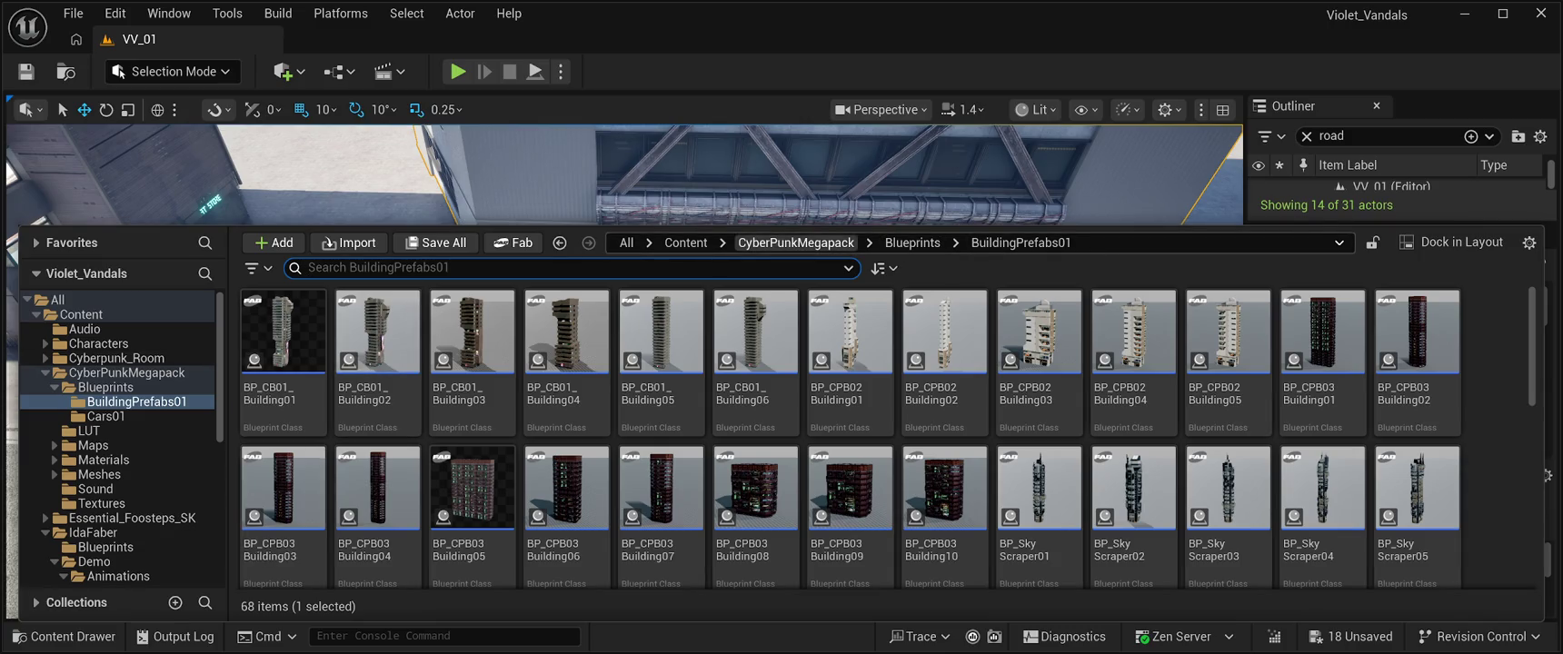
Step: Open the CyberPunkMegapack Meshes folder and scroll through the 27 'road' road and pavement meshes
click(796, 242)
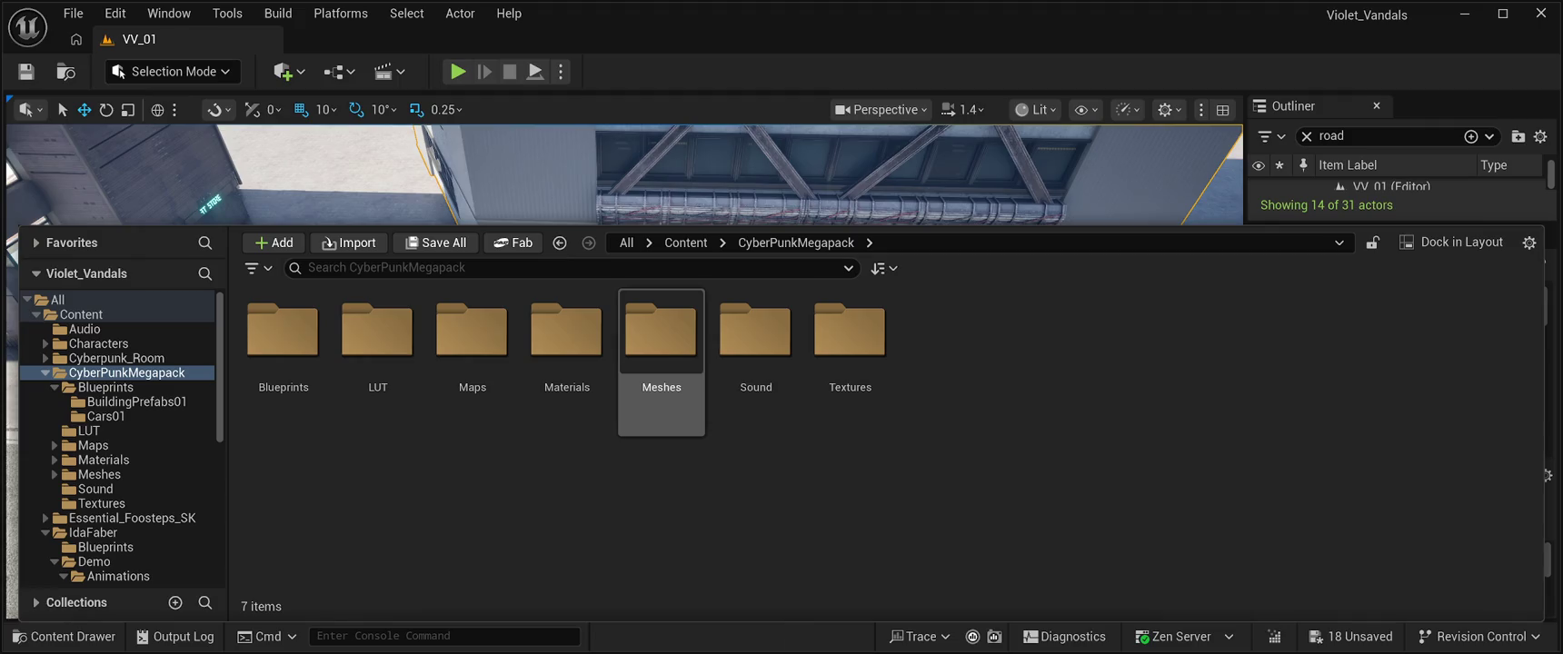
double_click(660, 332)
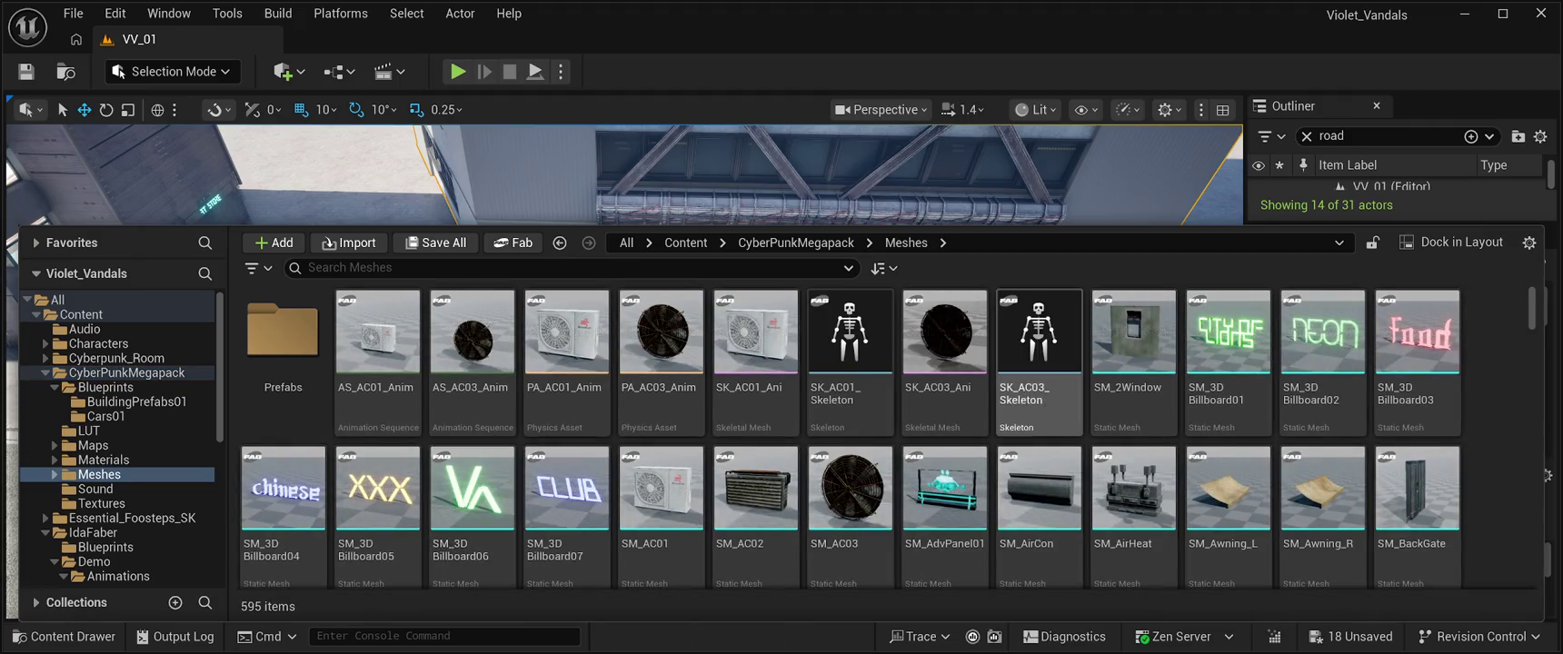
scroll(1039, 391, down, 1)
scroll(1039, 409, down, 1)
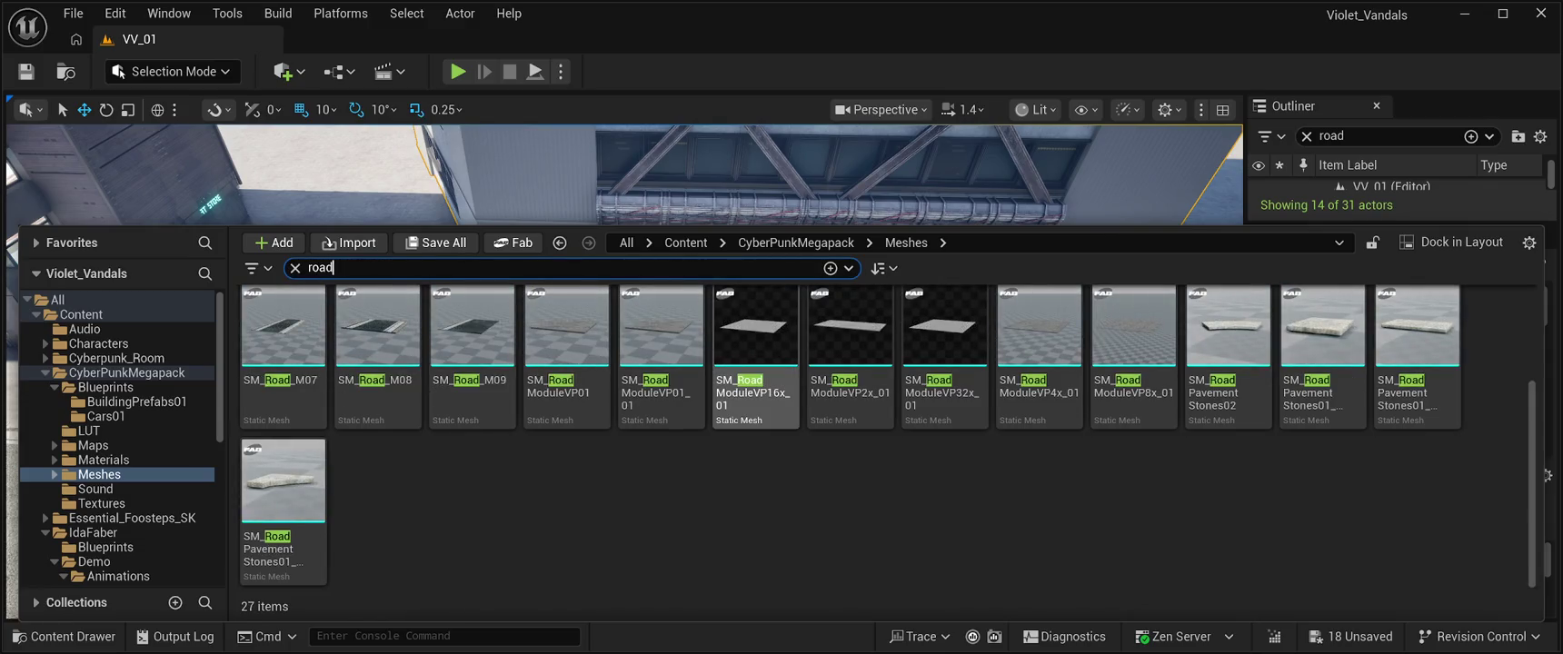
scroll(756, 364, up, 1)
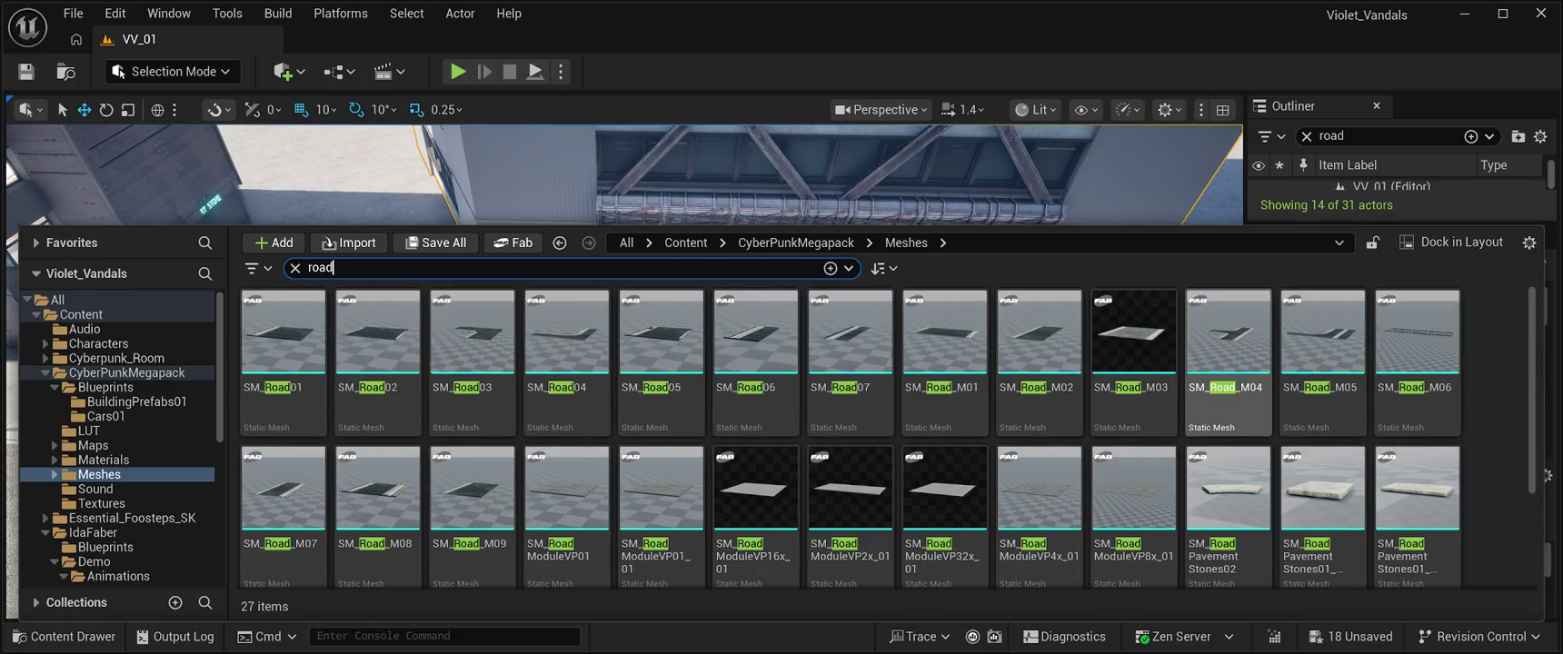